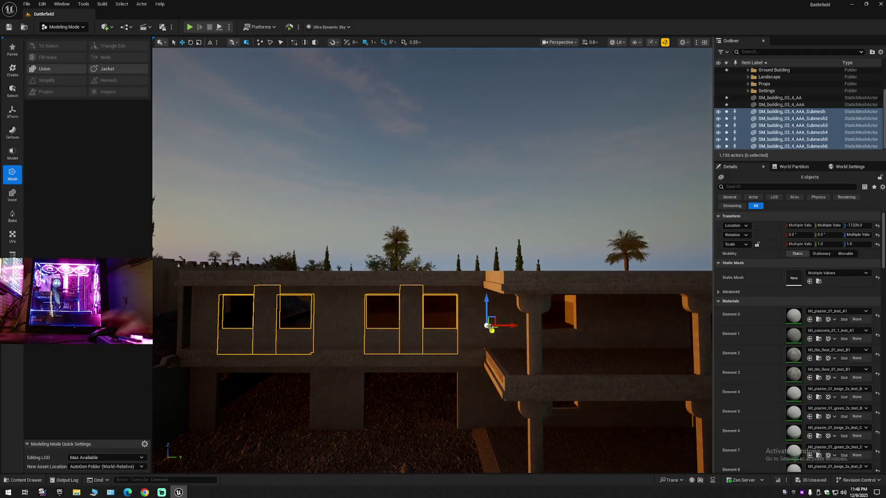
# - Duplicate the six upper-floor window wall pieces and slide the copies right along the building
pyautogui.hotkey('ctrl', 'd')
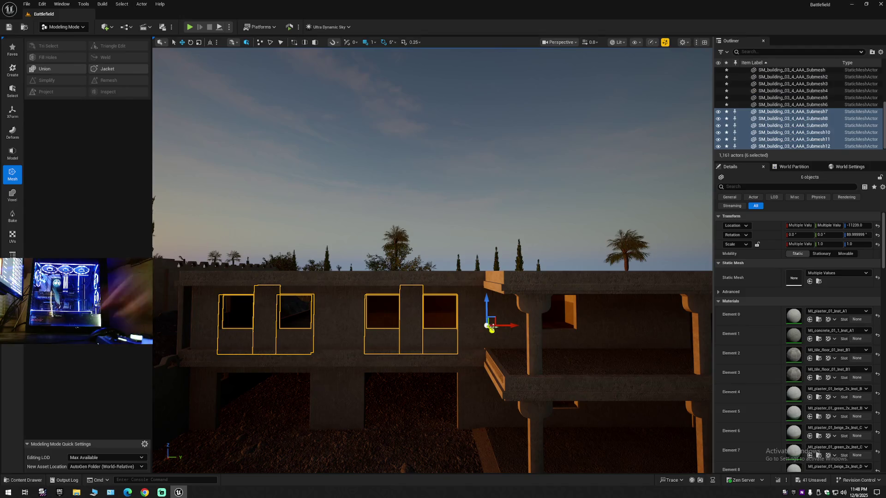
pyautogui.moveTo(506, 326); pyautogui.dragTo(702, 326)
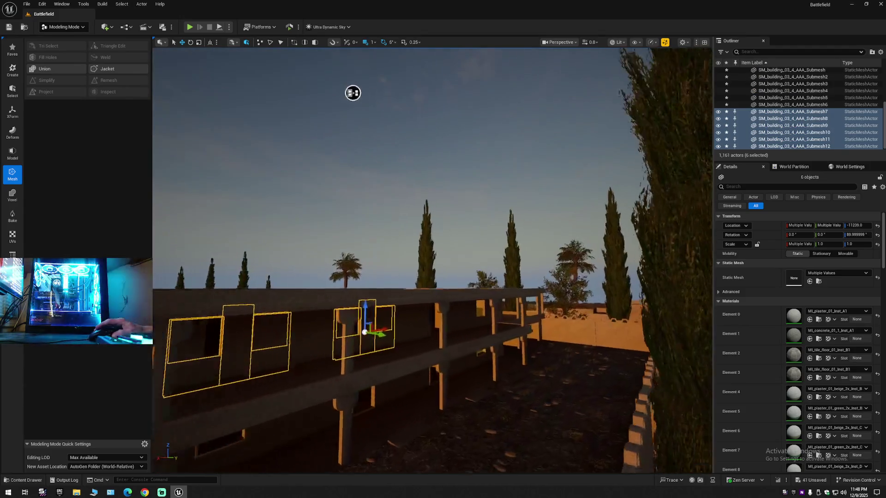
pyautogui.scroll(5, 346, 311)
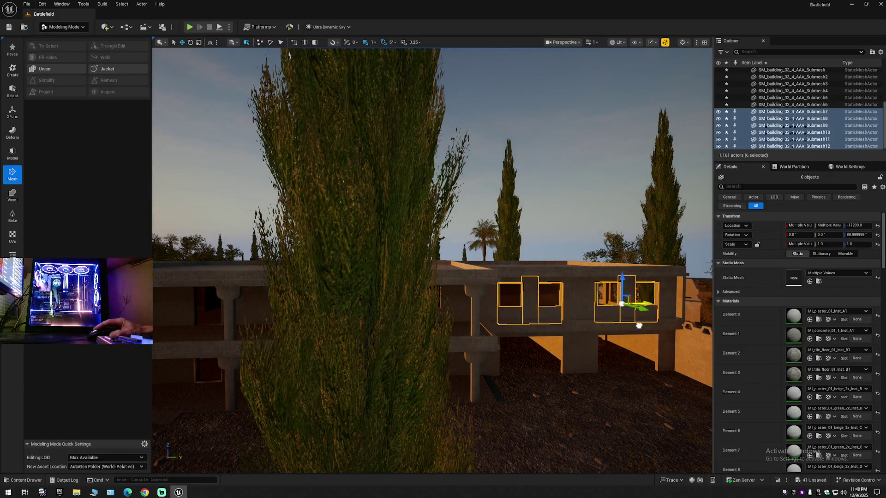
pyautogui.scroll(10, 640, 325)
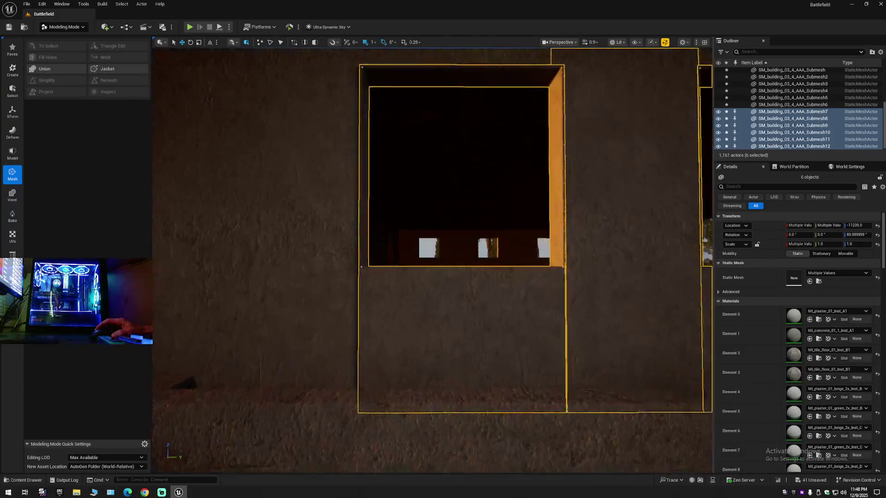
pyautogui.scroll(-8, 433, 259)
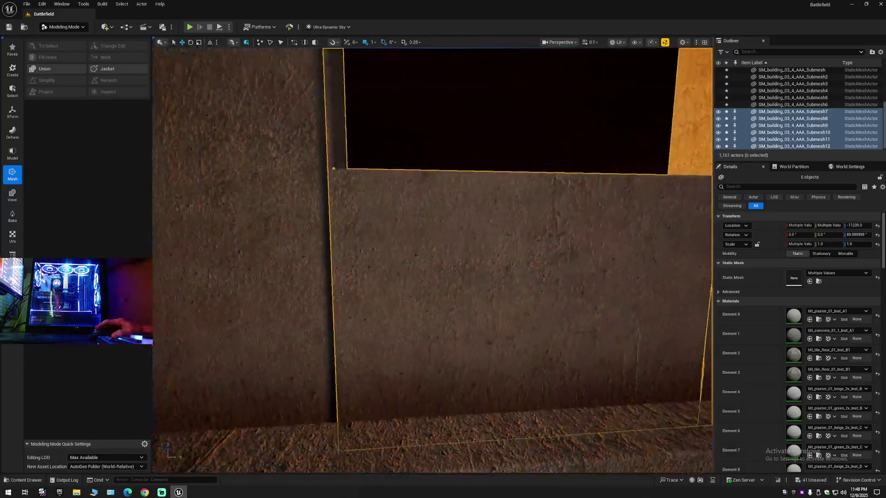
pyautogui.scroll(-3, 517, 334)
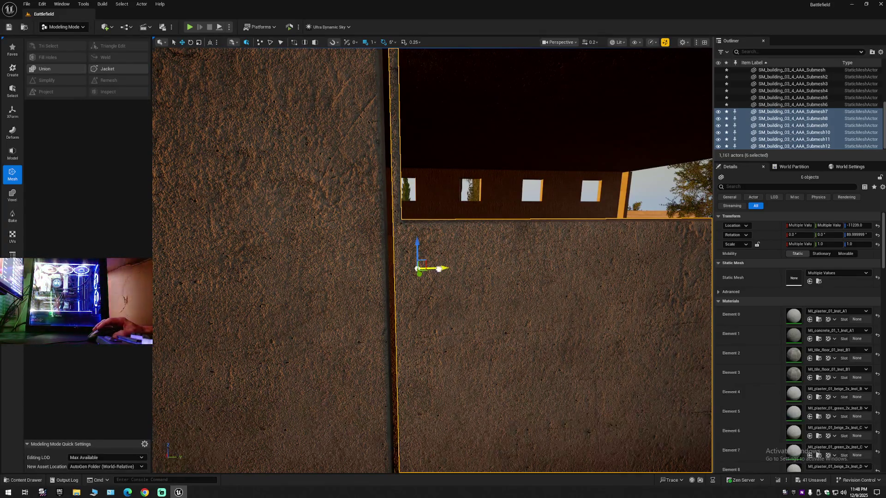
# - Nudge the selected wall slightly left, then collapse the Outliner's level tree
pyautogui.moveTo(431, 270); pyautogui.dragTo(428, 270)
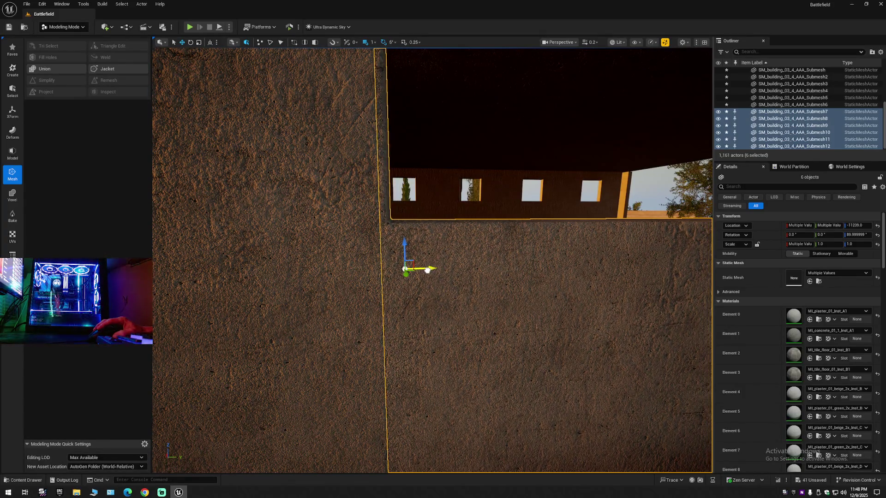
pyautogui.scroll(1, 433, 261)
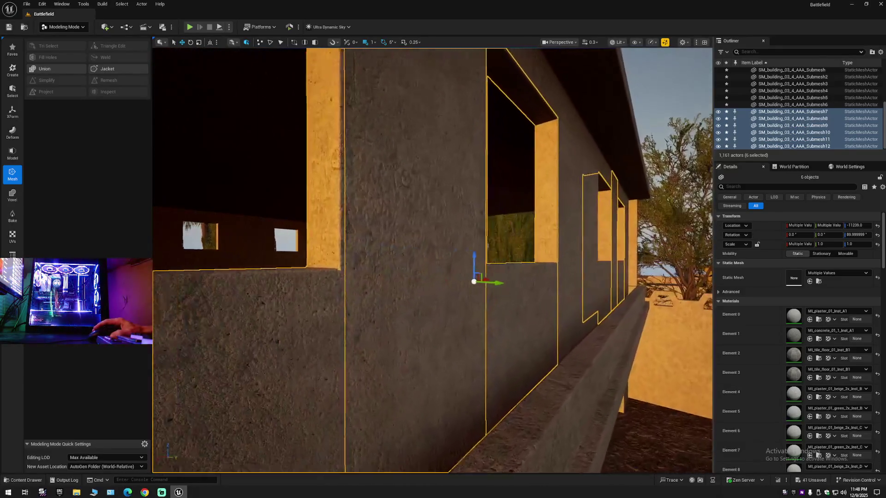
pyautogui.moveTo(432, 260)
pyautogui.mouseDown()
pyautogui.moveTo(489, 261)
pyautogui.moveTo(543, 288)
pyautogui.mouseUp()
pyautogui.scroll(1, 478, 260)
pyautogui.scroll(1, 489, 261)
pyautogui.click(880, 52)
pyautogui.click(812, 79)
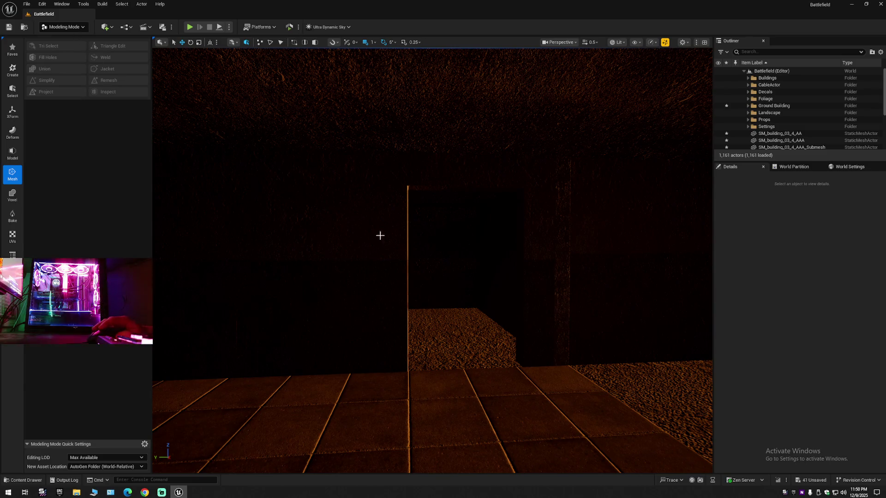
# - Select SM_building_03_4_AAA and start the Tri Select tool on it
pyautogui.click(289, 185)
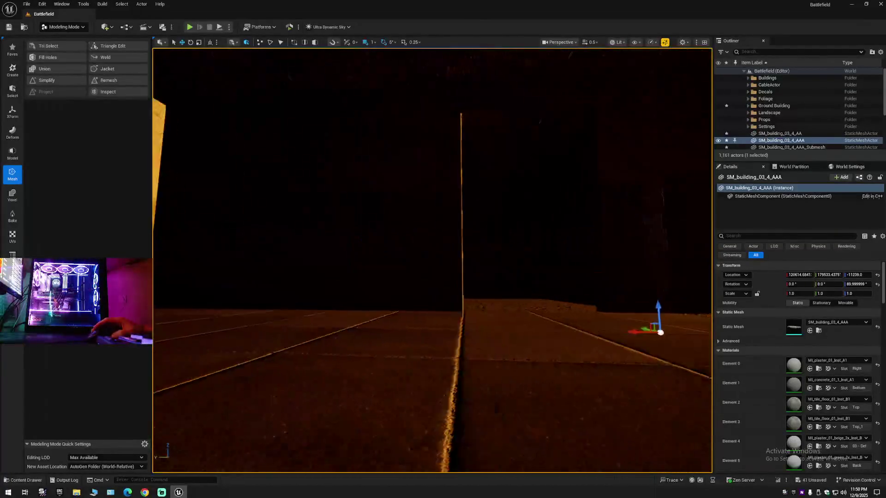
pyautogui.click(68, 47)
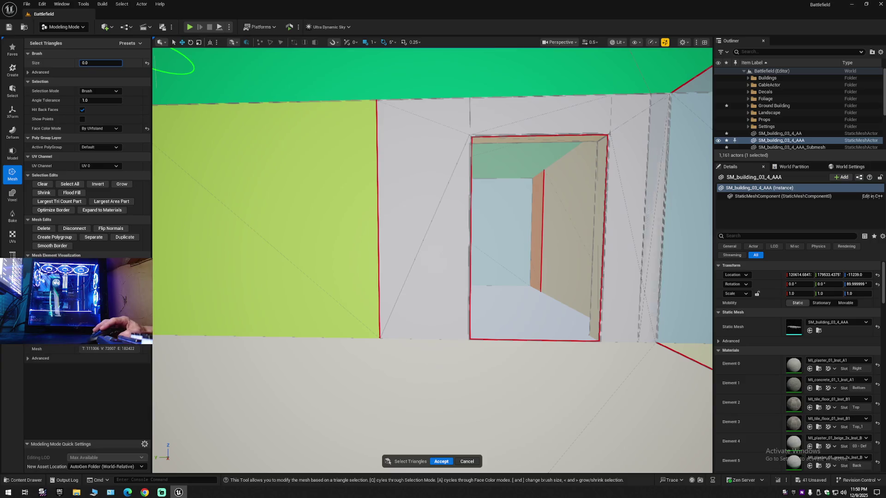
# - Using All Connected selection, pick the doorway wall region and duplicate it into a new mesh
pyautogui.click(96, 90)
pyautogui.click(99, 122)
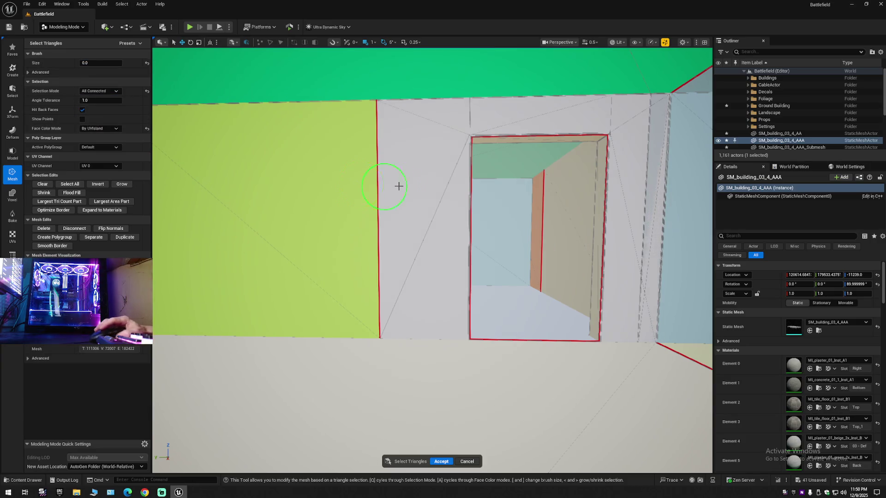
pyautogui.click(437, 166)
pyautogui.scroll(-10, 629, 143)
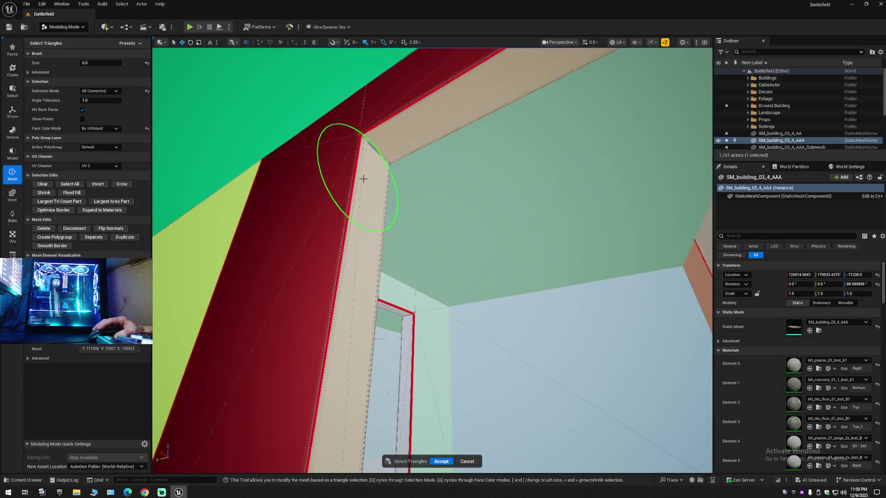
pyautogui.moveTo(405, 138); pyautogui.dragTo(374, 194)
pyautogui.scroll(5, 563, 111)
pyautogui.scroll(-5, 511, 113)
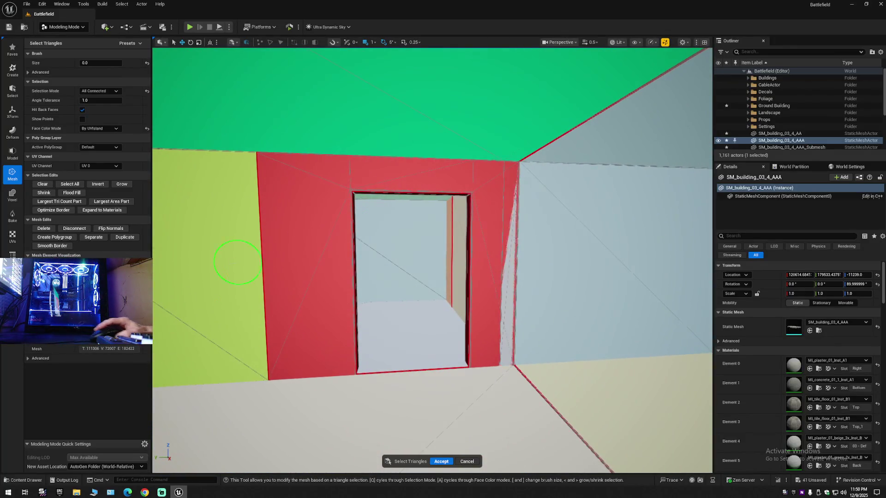
pyautogui.click(119, 239)
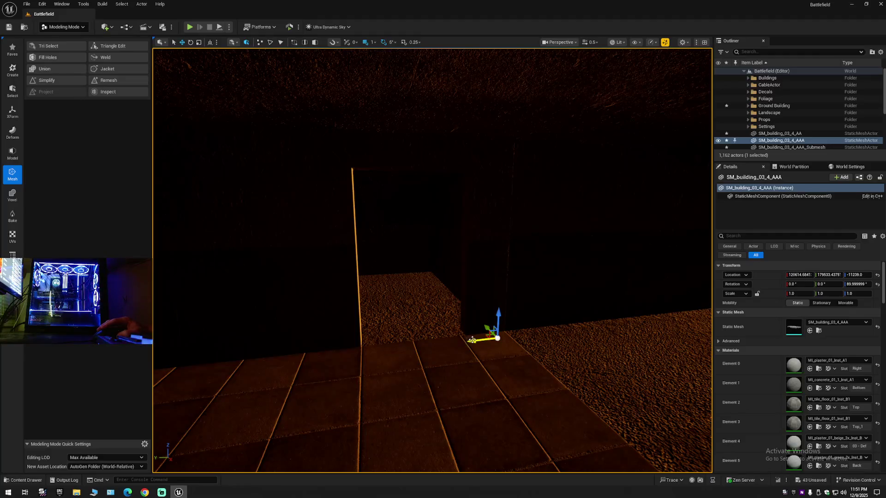
# - Undo the accidental building move, hide the building, and shift Submesh13 along X to about 120753
pyautogui.moveTo(665, 339)
pyautogui.mouseDown()
pyautogui.moveTo(389, 345)
pyautogui.moveTo(420, 349)
pyautogui.mouseUp()
pyautogui.hotkey('ctrl', 'z')
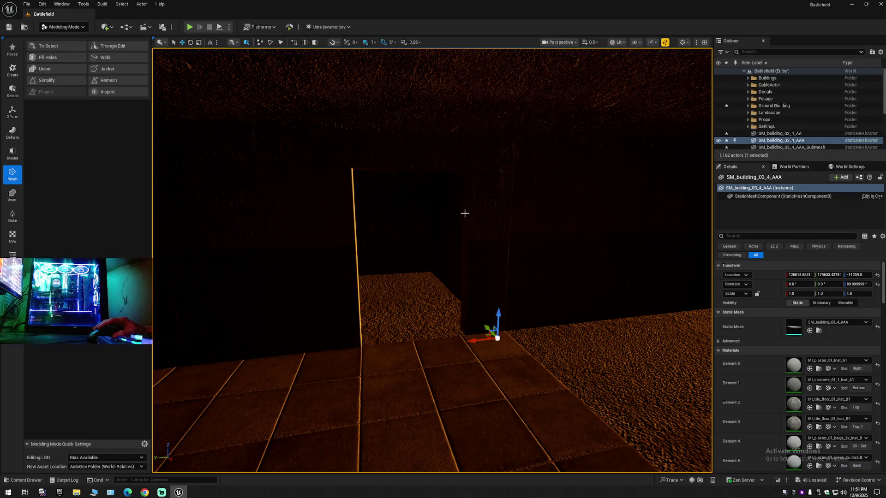
pyautogui.click(718, 140)
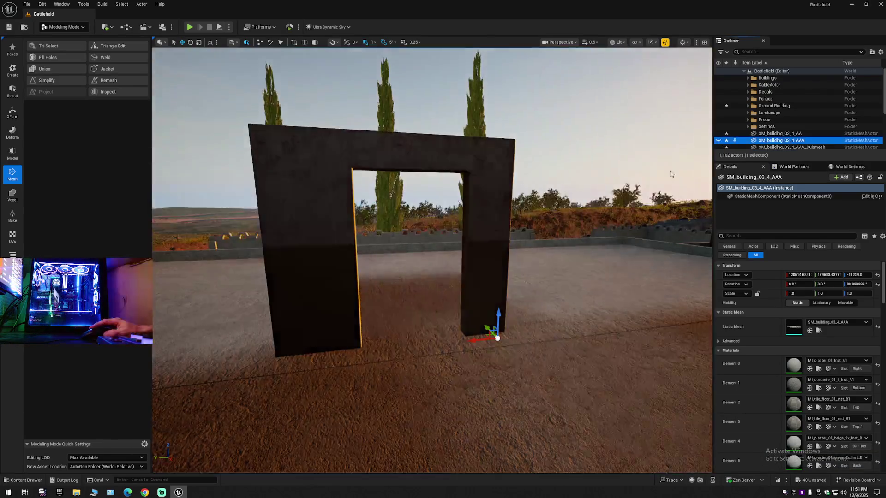
pyautogui.click(480, 239)
pyautogui.moveTo(403, 315); pyautogui.dragTo(456, 292)
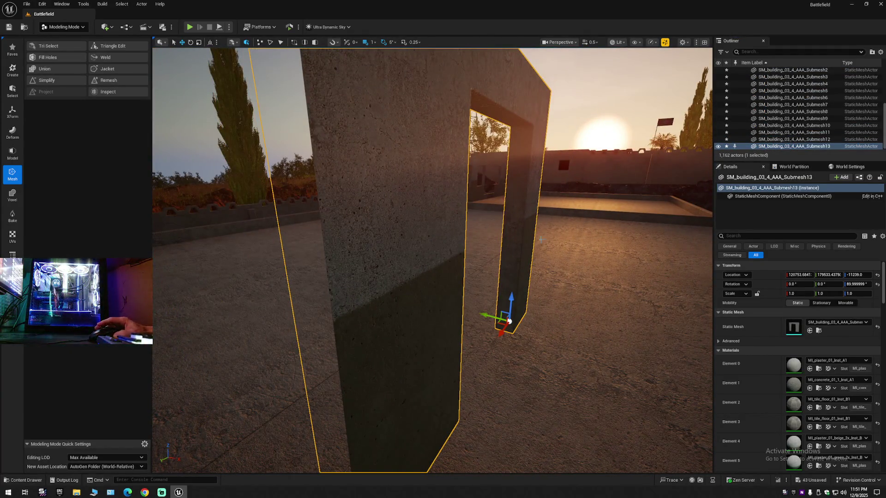
# - Collapse the Outliner's level tree and re-expand Battlefield (Editor)
pyautogui.click(881, 52)
pyautogui.click(805, 84)
pyautogui.click(743, 72)
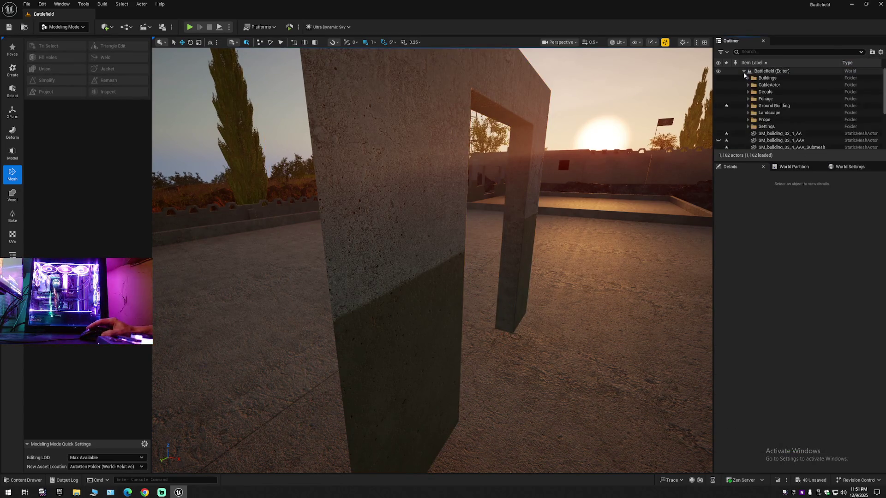
# - Unhide the building and select the doorway wall, undoing a first free rotation attempt
pyautogui.hotkey('ctrl', 'h')
pyautogui.scroll(-5, 775, 140)
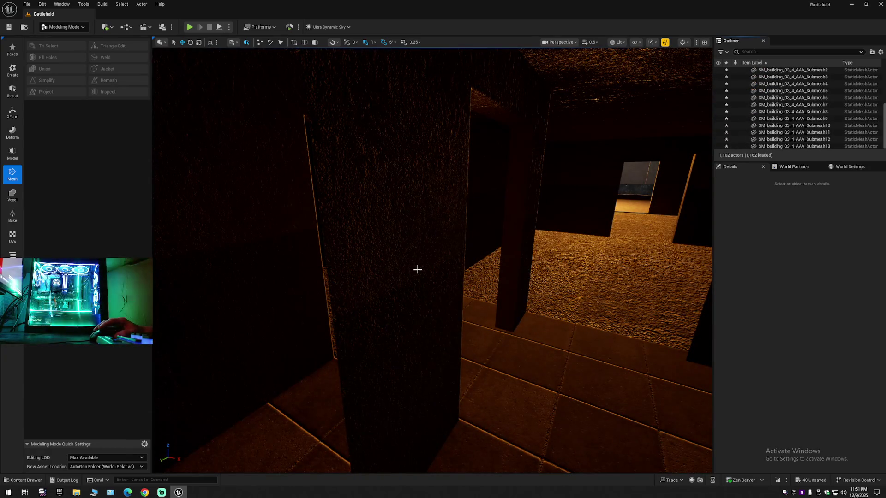
pyautogui.click(479, 257)
pyautogui.scroll(-5, 478, 257)
pyautogui.moveTo(478, 257); pyautogui.dragTo(632, 213)
pyautogui.press('e')
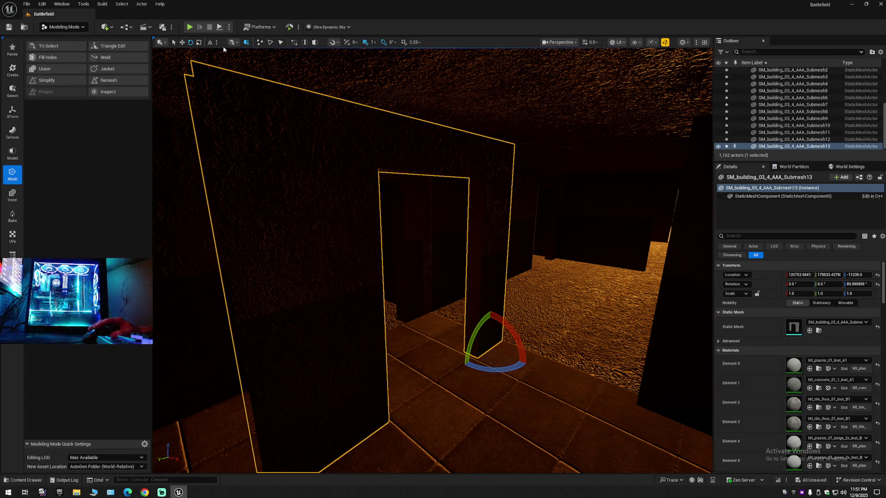
pyautogui.moveTo(502, 374)
pyautogui.mouseDown()
pyautogui.moveTo(450, 377)
pyautogui.moveTo(499, 370)
pyautogui.mouseUp()
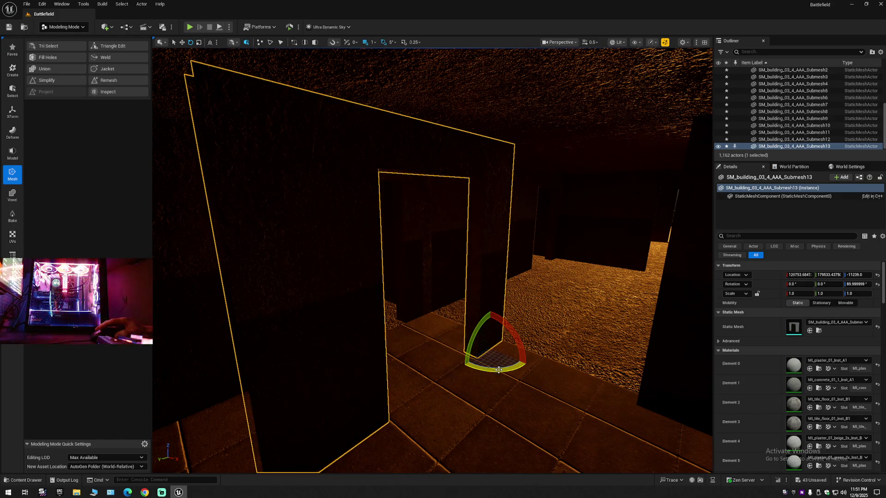
pyautogui.hotkey('ctrl', 'z')
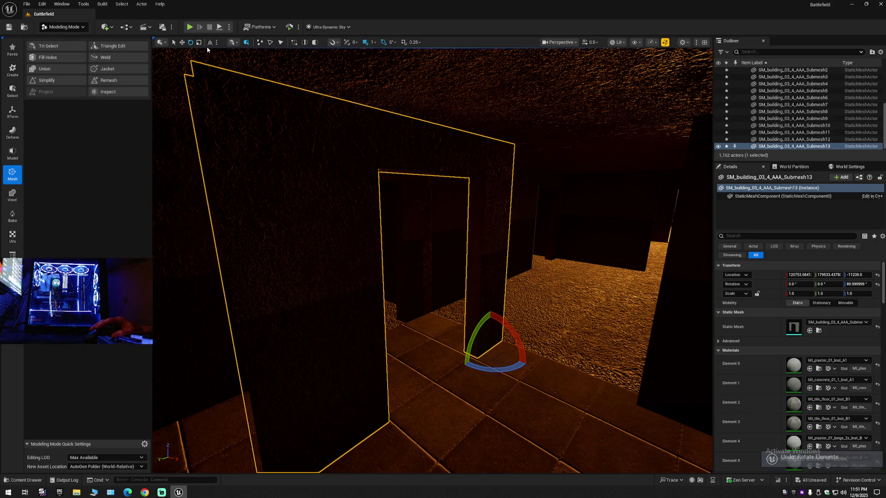
# - With 90° rotation snapping, turn the doorway wall about Z and slide it along X to about 120933
pyautogui.click(392, 42)
pyautogui.click(415, 109)
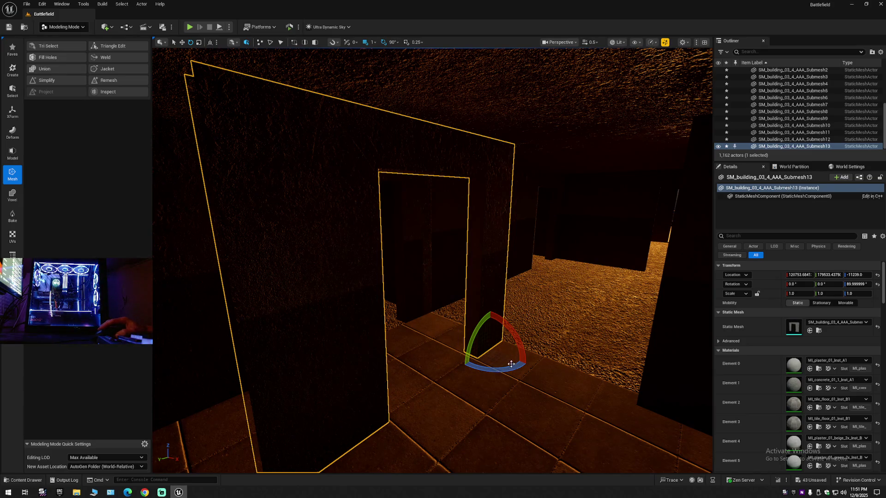
pyautogui.moveTo(511, 364); pyautogui.dragTo(531, 370)
pyautogui.press('w')
pyautogui.moveTo(434, 277); pyautogui.dragTo(425, 240)
pyautogui.moveTo(383, 334)
pyautogui.mouseDown()
pyautogui.moveTo(506, 331)
pyautogui.moveTo(478, 323)
pyautogui.moveTo(462, 277)
pyautogui.moveTo(447, 327)
pyautogui.moveTo(402, 248)
pyautogui.mouseUp()
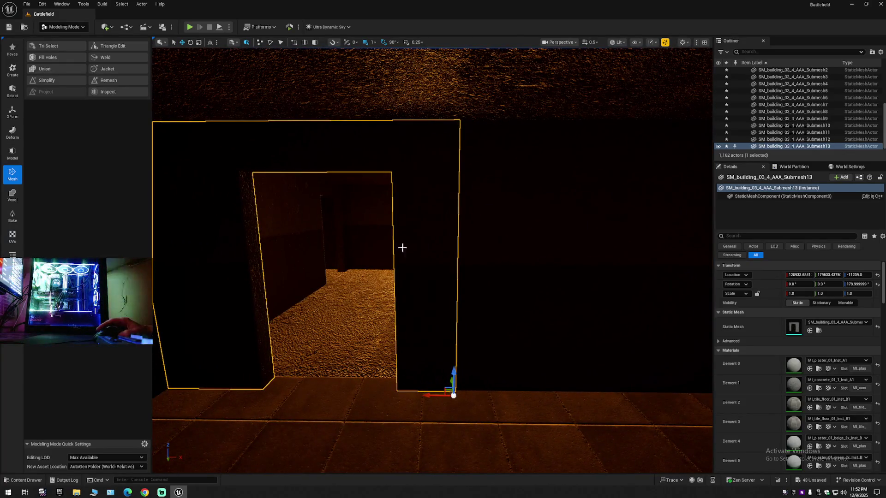
# - Add a Point Light and move it along Y into the window opening
pyautogui.click(108, 28)
pyautogui.moveTo(128, 106)
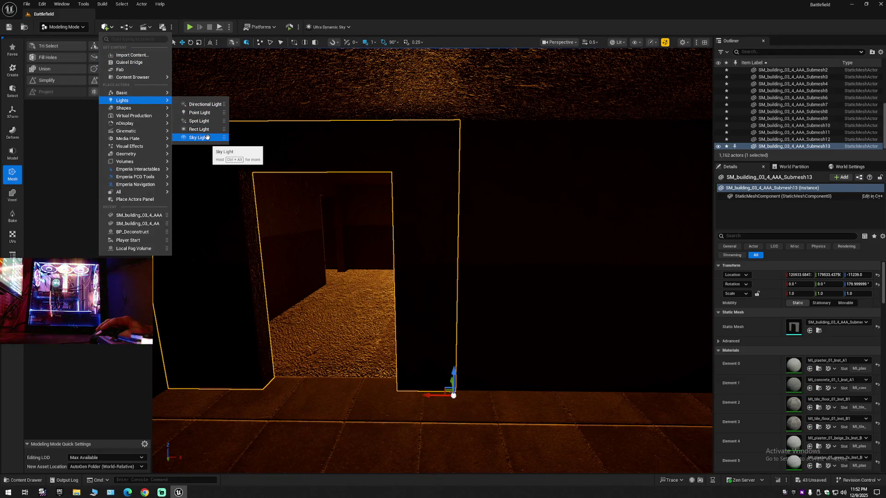
pyautogui.click(200, 113)
pyautogui.moveTo(470, 212); pyautogui.dragTo(470, 212)
pyautogui.moveTo(556, 276); pyautogui.dragTo(316, 277)
# - Select the doorway wall and nudge it back to about X 120934, closing the seam
pyautogui.click(316, 277)
pyautogui.moveTo(407, 245)
pyautogui.mouseDown()
pyautogui.moveTo(392, 248)
pyautogui.moveTo(411, 269)
pyautogui.moveTo(424, 262)
pyautogui.mouseUp()
pyautogui.hotkey('ctrl', 'z')
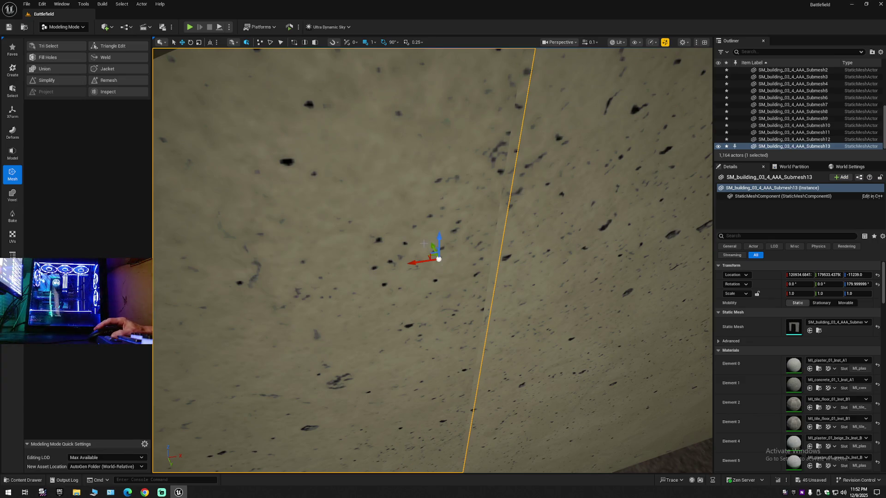
pyautogui.moveTo(432, 244); pyautogui.dragTo(410, 310)
pyautogui.moveTo(423, 166); pyautogui.dragTo(425, 158)
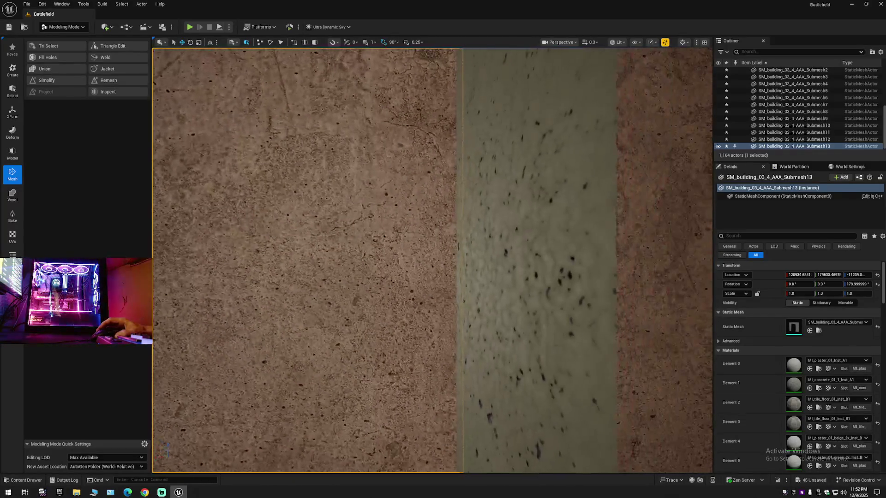
pyautogui.press('s')
pyautogui.press('w')
pyautogui.press('s')
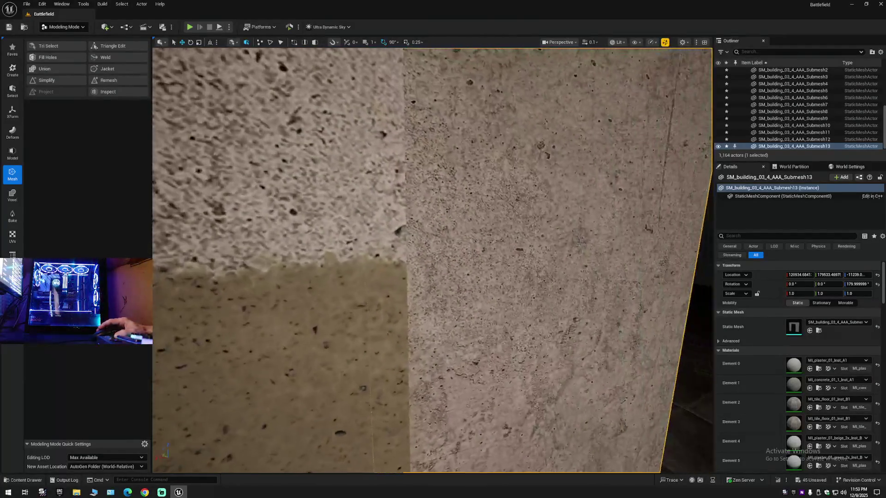
pyautogui.press('s')
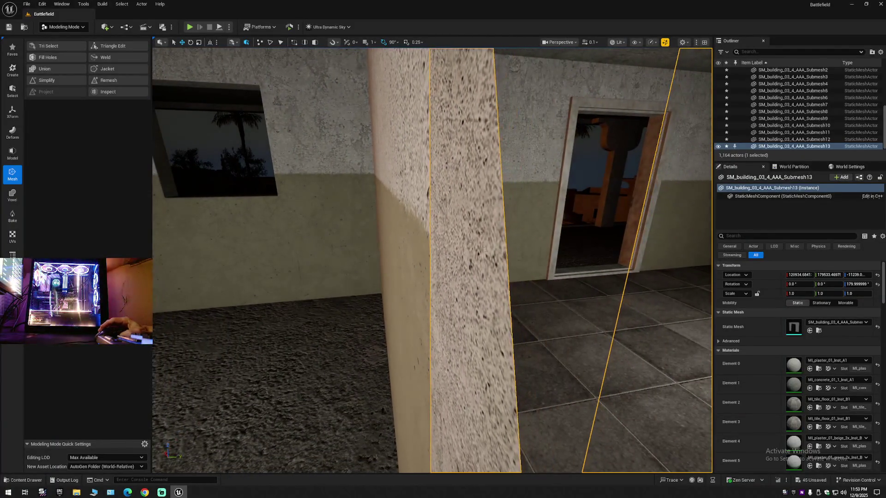
pyautogui.click(262, 145)
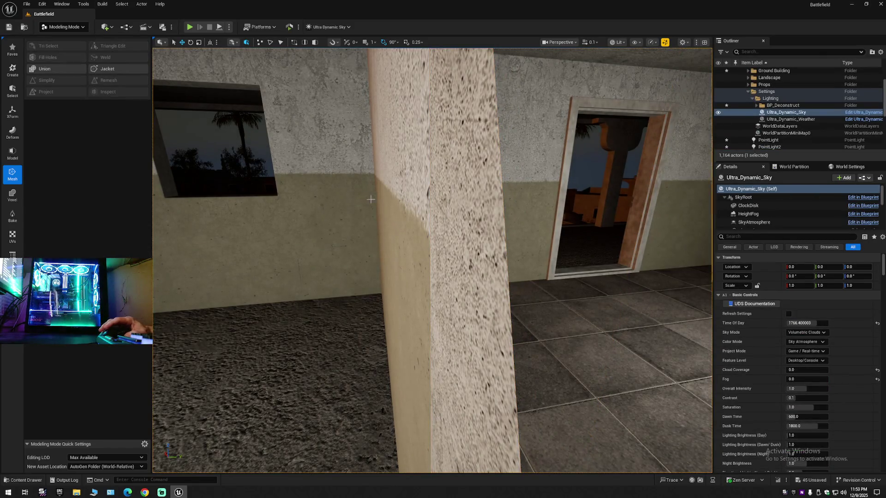
# - Select SM_building_03_4_AAA and apply MI_plaster_01_beige_2x_Inst_B to a room wall
pyautogui.press('w')
pyautogui.scroll(3, 369, 199)
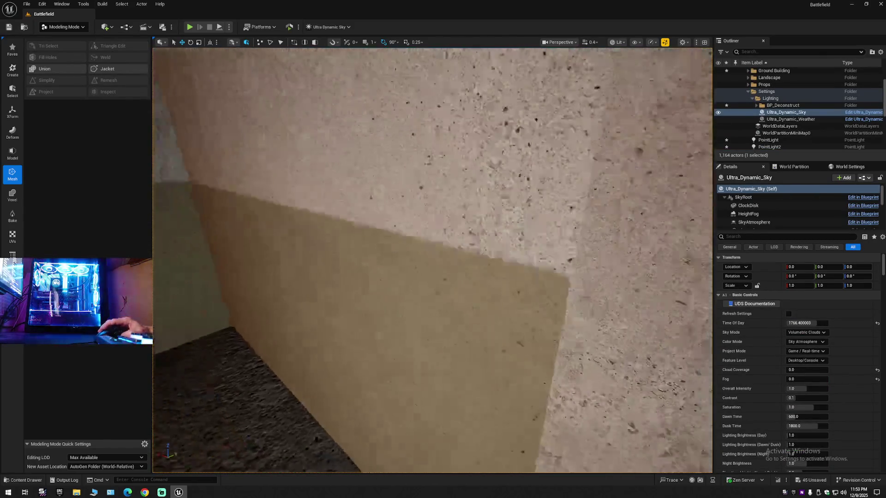
pyautogui.press('s')
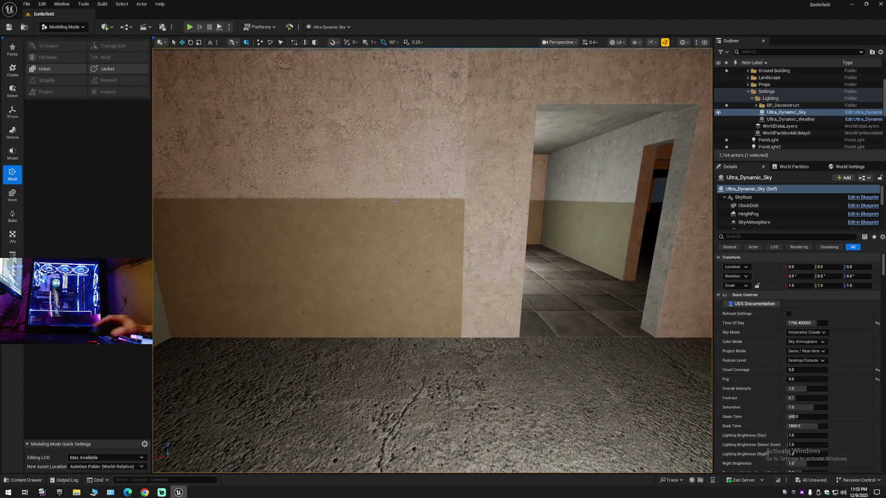
pyautogui.click(658, 194)
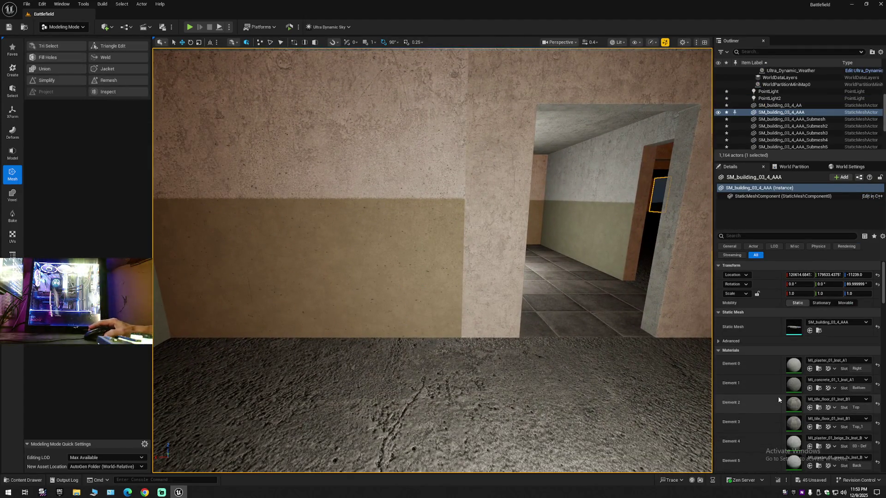
pyautogui.scroll(-3, 778, 397)
pyautogui.scroll(-2, 778, 399)
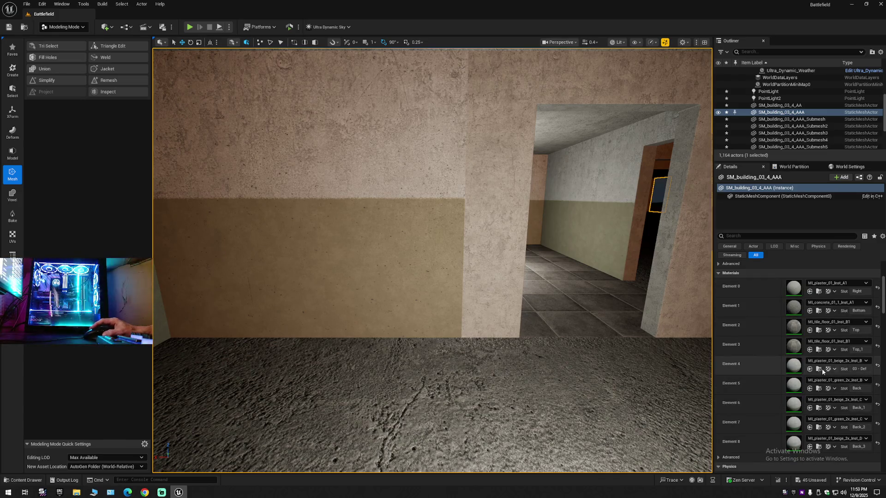
pyautogui.click(820, 368)
pyautogui.moveTo(117, 353)
pyautogui.mouseDown()
pyautogui.moveTo(277, 323)
pyautogui.moveTo(494, 234)
pyautogui.mouseUp()
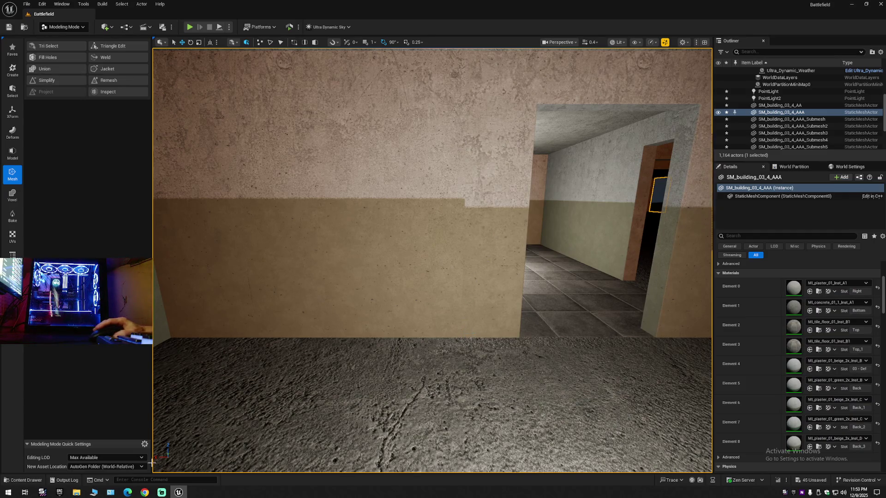
# - Apply MI_plaster_01_beige_2x_Inst_C to the adjacent wall, then fly through to the tiled corridor
pyautogui.click(26, 481)
pyautogui.moveTo(160, 371); pyautogui.dragTo(496, 255)
pyautogui.press('w')
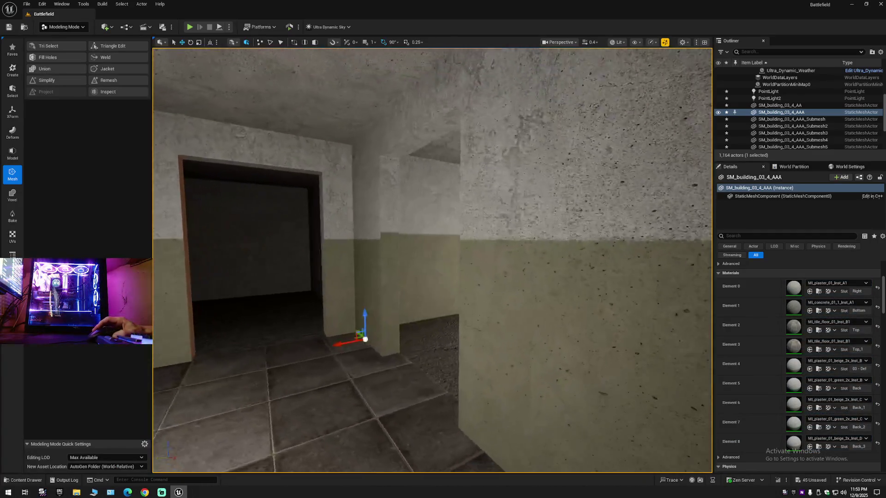
pyautogui.press('s')
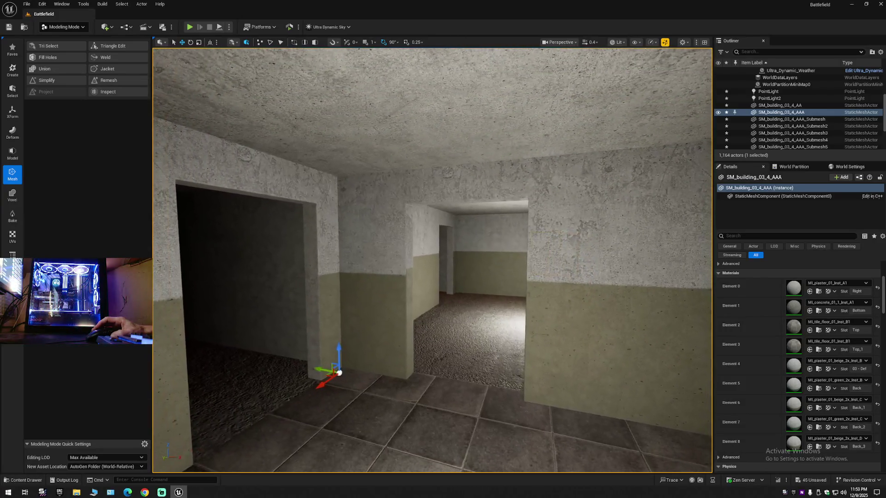
pyautogui.press('w')
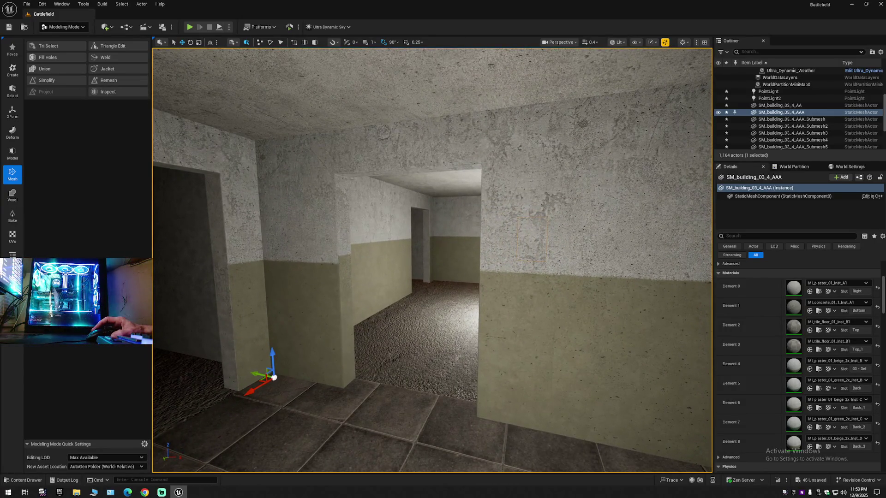
pyautogui.press('w')
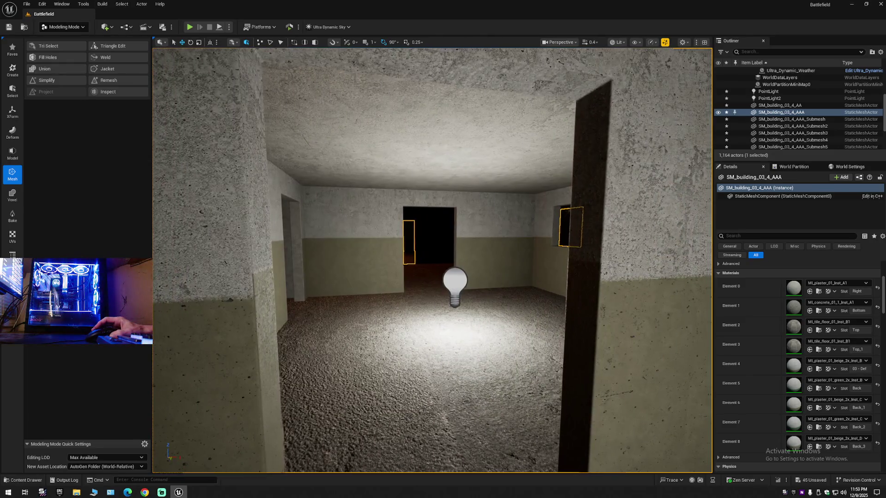
pyautogui.press('s')
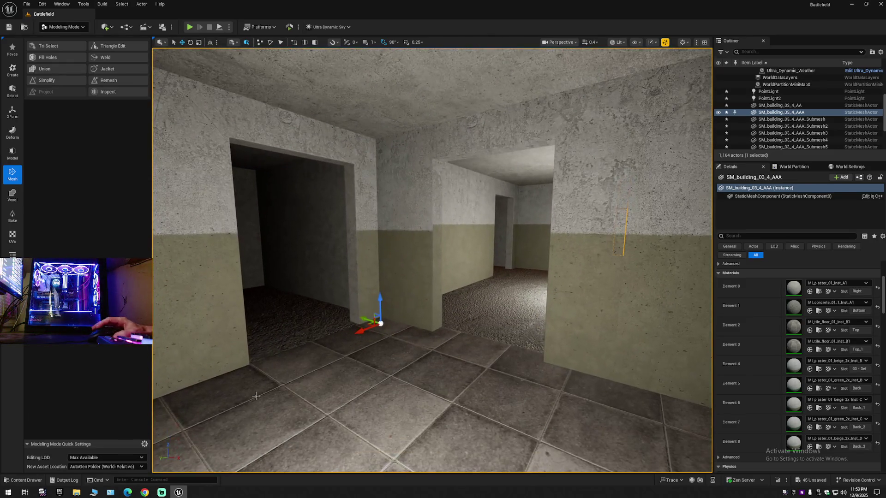
# - Apply beige plaster Inst_C to a corridor wall and a material slot, undoing a stray placement
pyautogui.click(21, 481)
pyautogui.moveTo(148, 369)
pyautogui.mouseDown()
pyautogui.moveTo(346, 283)
pyautogui.moveTo(378, 248)
pyautogui.moveTo(402, 250)
pyautogui.mouseUp()
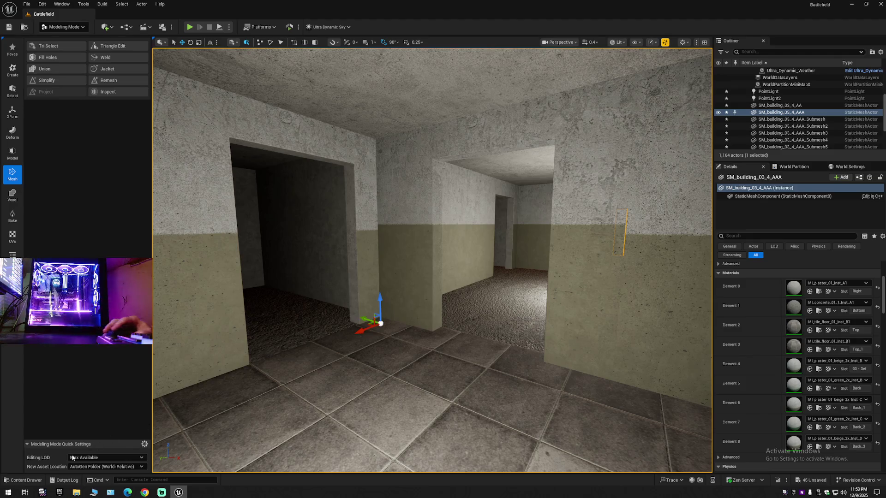
pyautogui.click(16, 483)
pyautogui.moveTo(149, 369)
pyautogui.mouseDown()
pyautogui.moveTo(683, 259)
pyautogui.moveTo(635, 277)
pyautogui.mouseUp()
pyautogui.press('w')
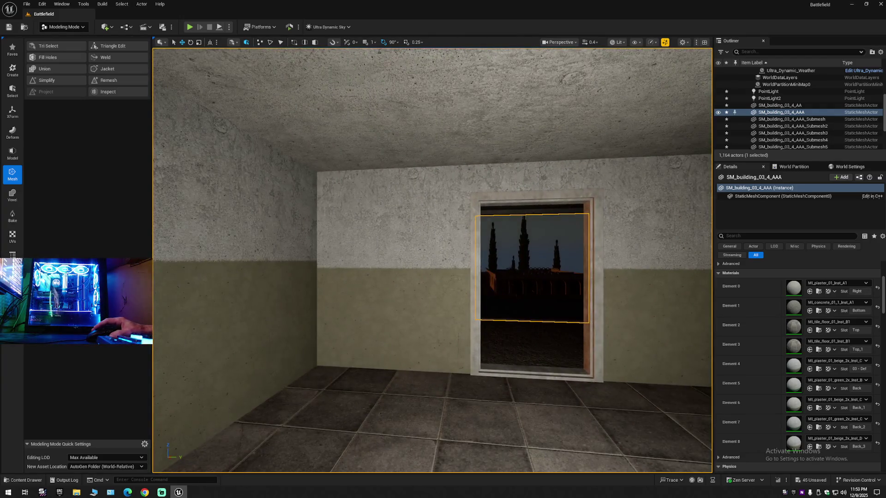
pyautogui.press('s')
pyautogui.moveTo(369, 370); pyautogui.dragTo(462, 370)
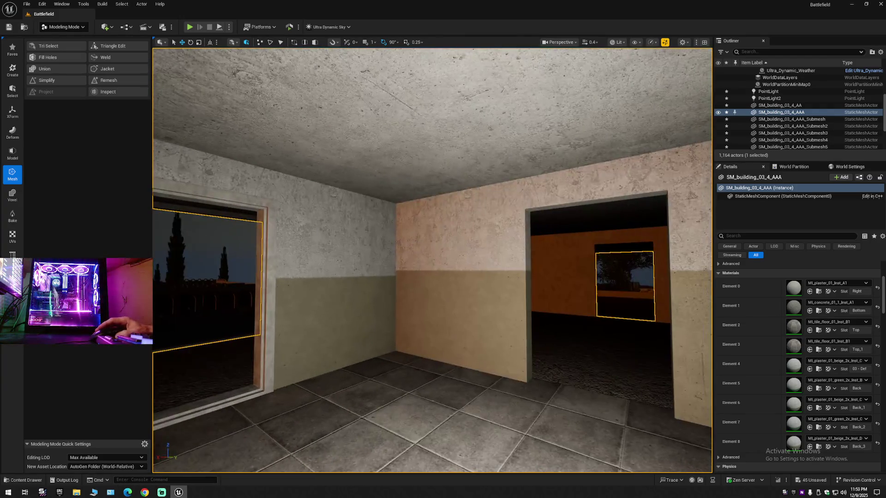
pyautogui.moveTo(384, 366)
pyautogui.mouseDown()
pyautogui.moveTo(323, 367)
pyautogui.moveTo(383, 367)
pyautogui.moveTo(364, 401)
pyautogui.moveTo(369, 369)
pyautogui.moveTo(360, 365)
pyautogui.moveTo(376, 367)
pyautogui.mouseUp()
pyautogui.hotkey('ctrl', 'z')
# - Apply beige plaster Inst_C to the left wall and Inst_B to two further room walls
pyautogui.click(22, 480)
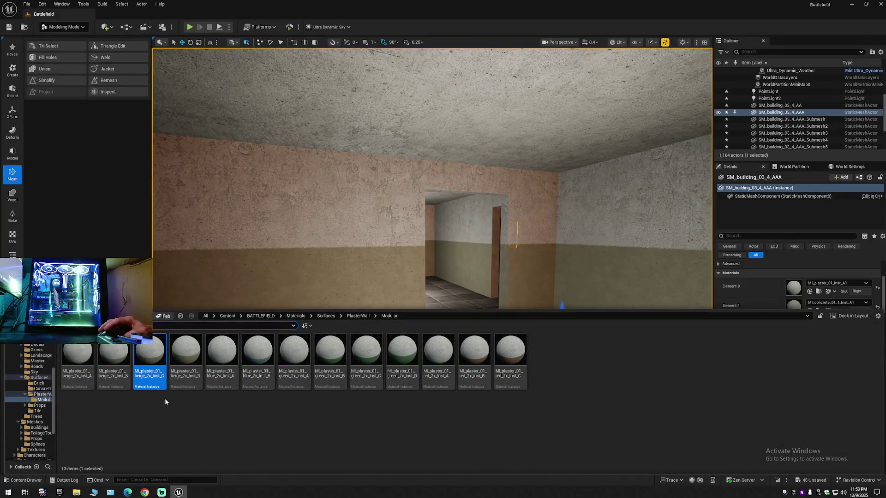
pyautogui.moveTo(153, 358); pyautogui.dragTo(307, 273)
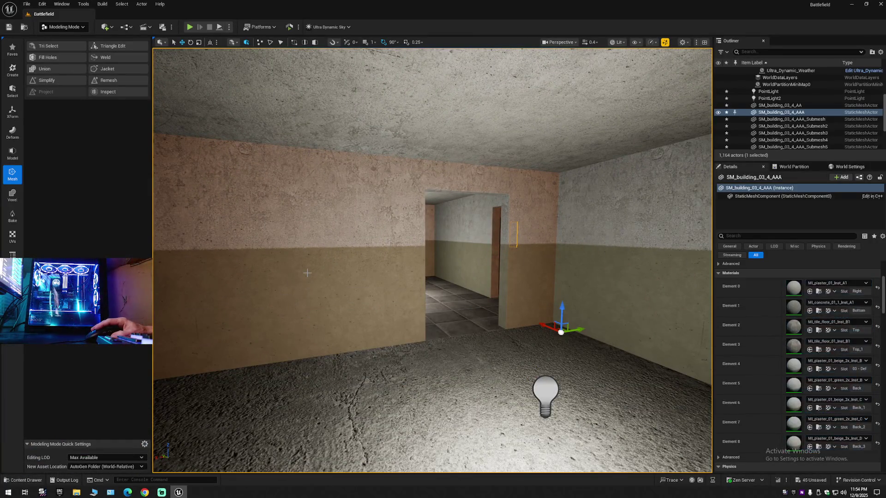
pyautogui.click(22, 479)
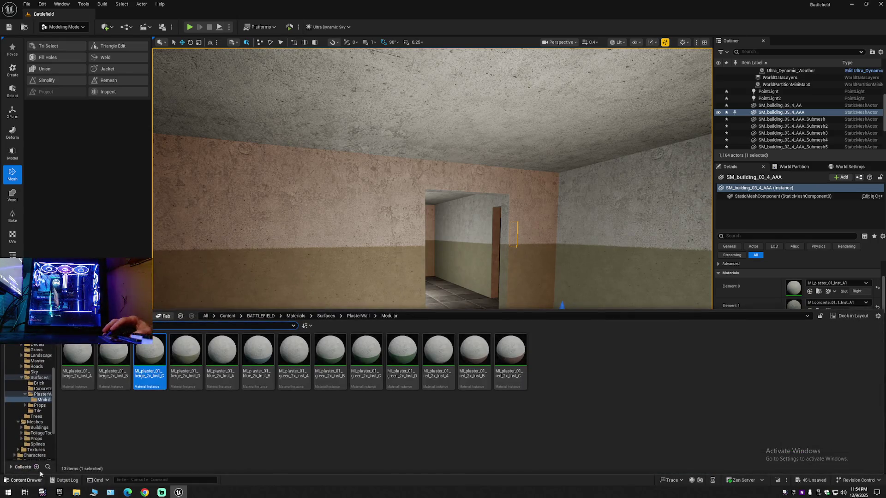
pyautogui.moveTo(113, 358); pyautogui.dragTo(352, 275)
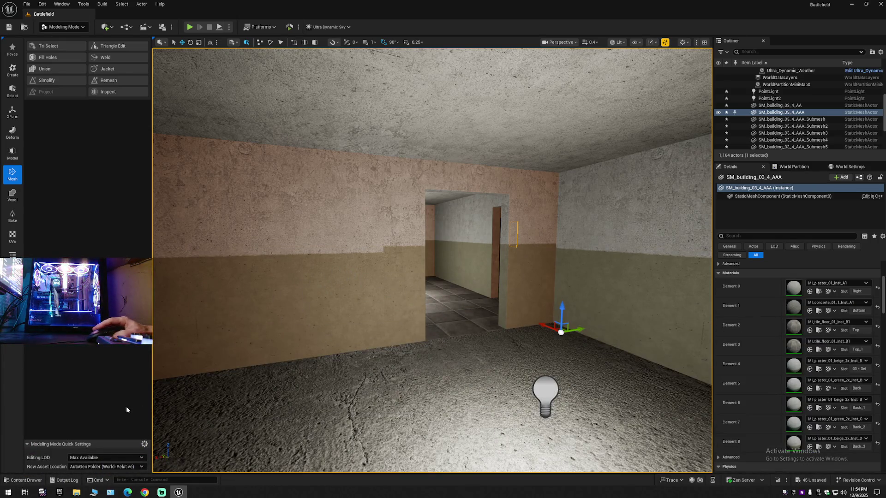
pyautogui.click(42, 480)
pyautogui.click(115, 356)
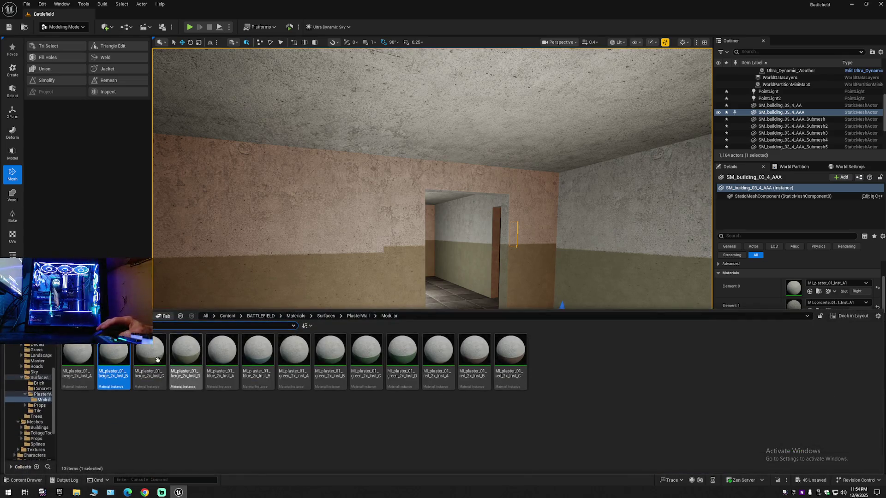
pyautogui.moveTo(119, 357); pyautogui.dragTo(397, 273)
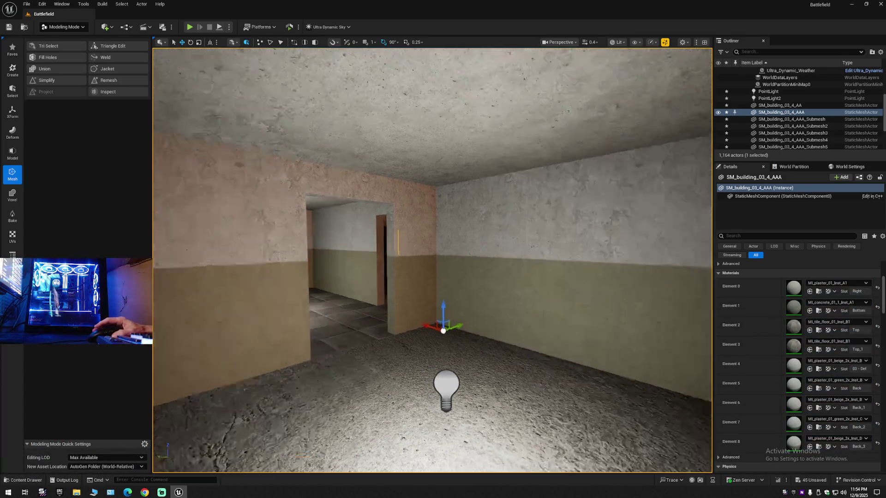
# - Fly to the two-window room and assign beige plaster Inst_B to two material slots
pyautogui.press('w')
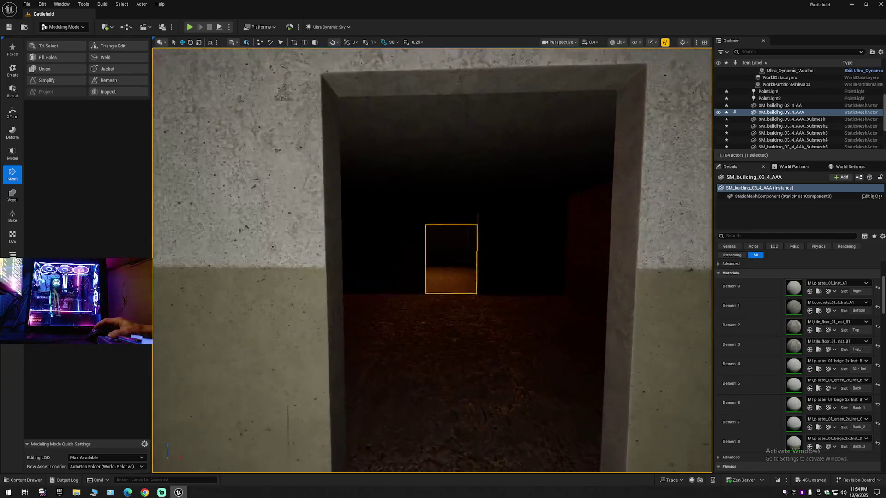
pyautogui.scroll(1, 433, 260)
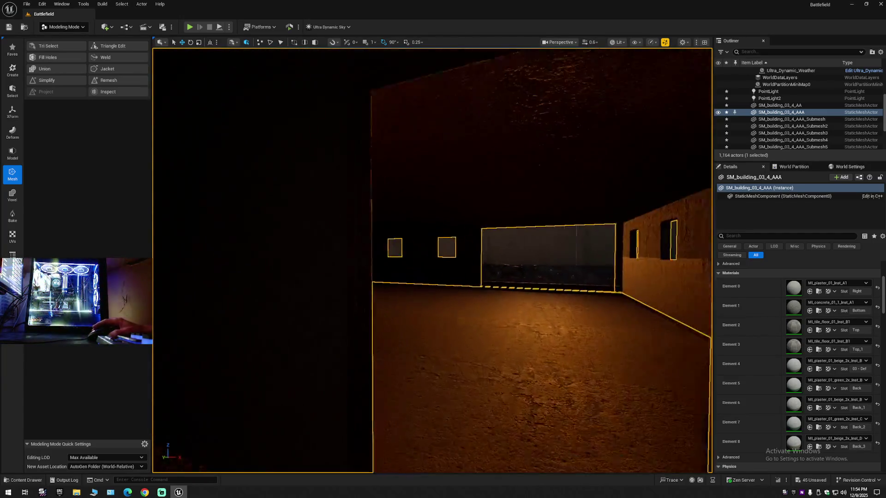
pyautogui.press('w')
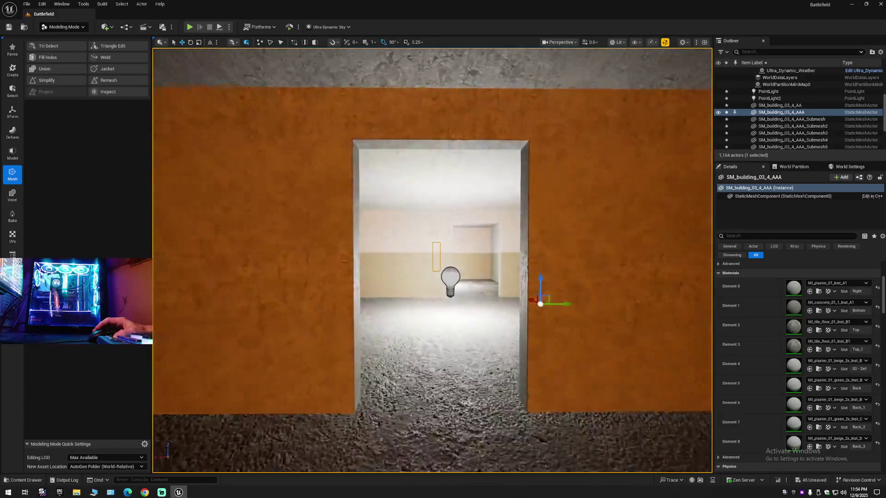
pyautogui.press('w')
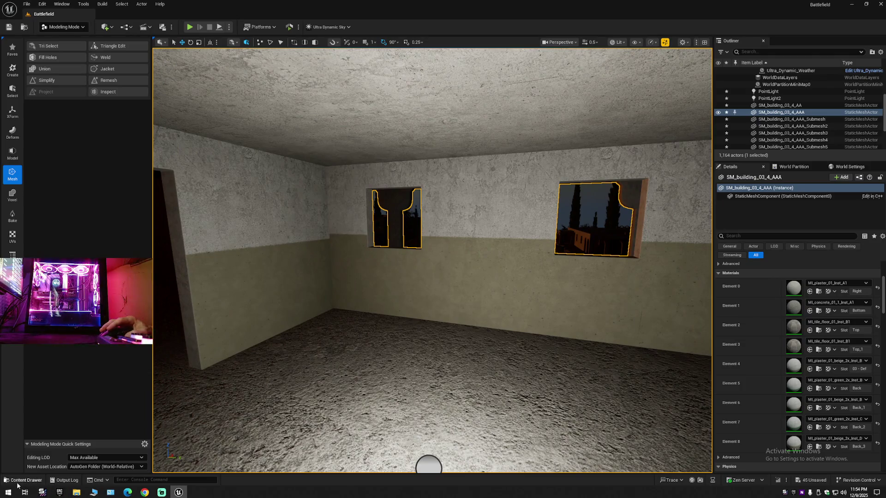
pyautogui.click(22, 481)
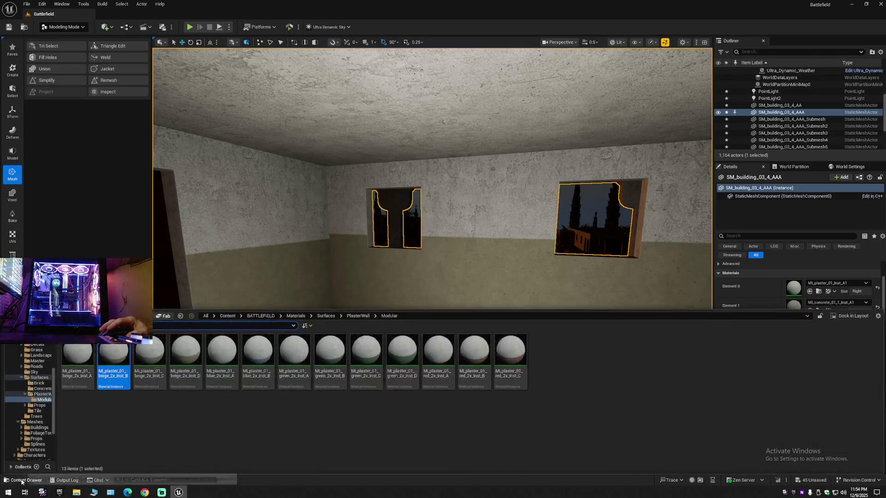
pyautogui.moveTo(117, 353)
pyautogui.mouseDown()
pyautogui.moveTo(356, 322)
pyautogui.moveTo(794, 365)
pyautogui.mouseUp()
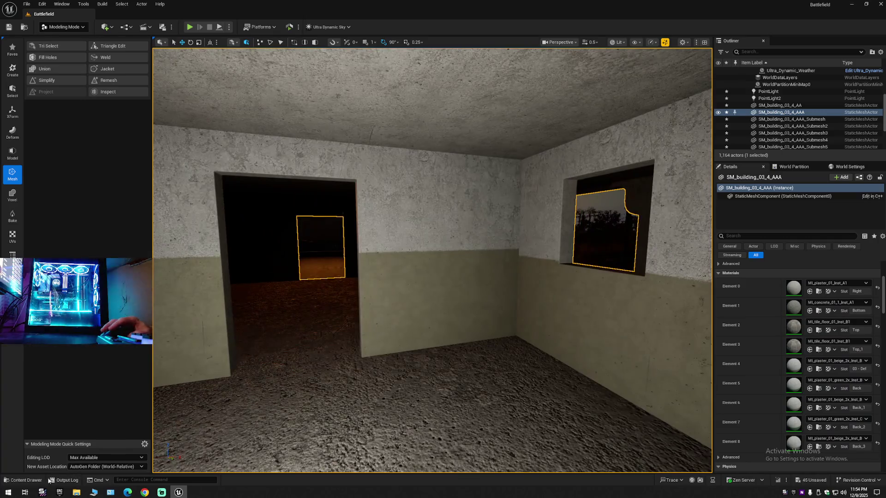
pyautogui.click(23, 480)
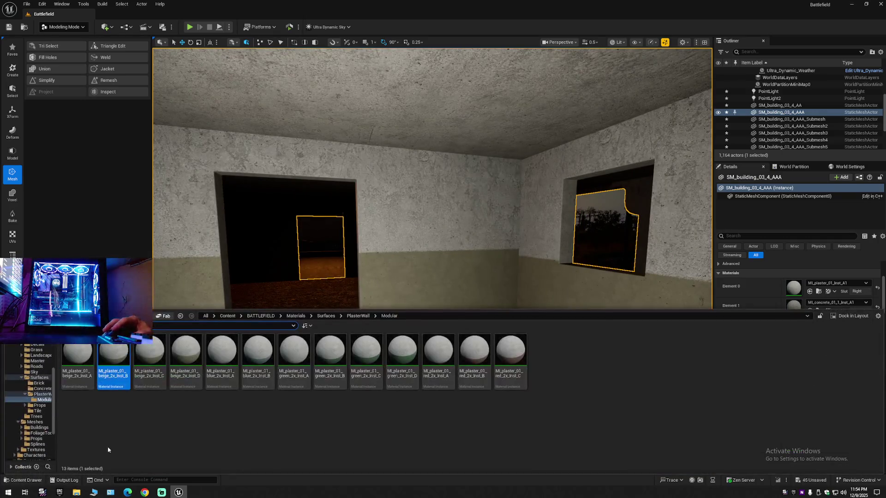
pyautogui.moveTo(124, 355)
pyautogui.mouseDown()
pyautogui.moveTo(364, 316)
pyautogui.moveTo(794, 403)
pyautogui.mouseUp()
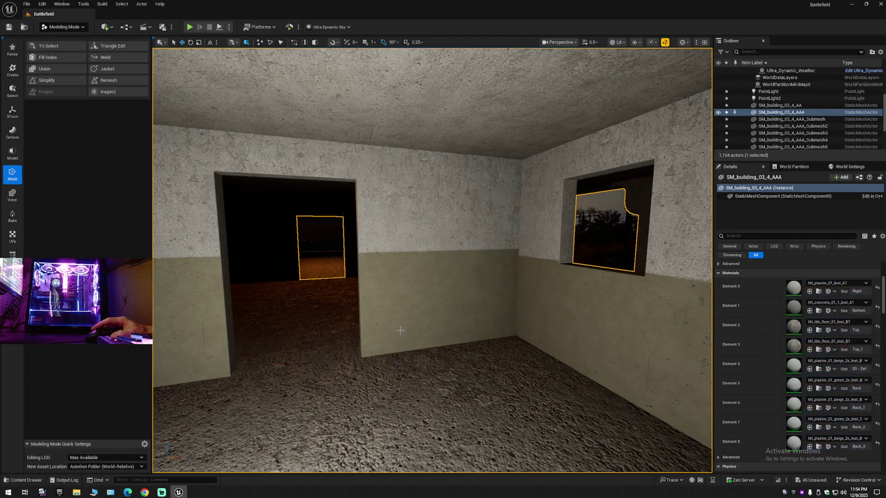
# - Apply beige plaster Inst_B to another doorway wall and undo a stray placement
pyautogui.moveTo(344, 352); pyautogui.dragTo(343, 352)
pyautogui.click(38, 483)
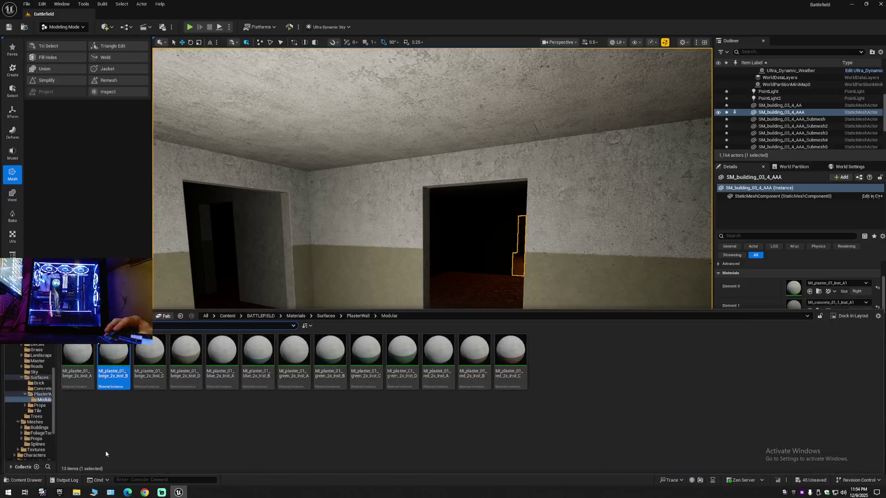
pyautogui.moveTo(114, 364); pyautogui.dragTo(340, 264)
pyautogui.moveTo(282, 303); pyautogui.dragTo(307, 307)
pyautogui.hotkey('ctrl', 'z')
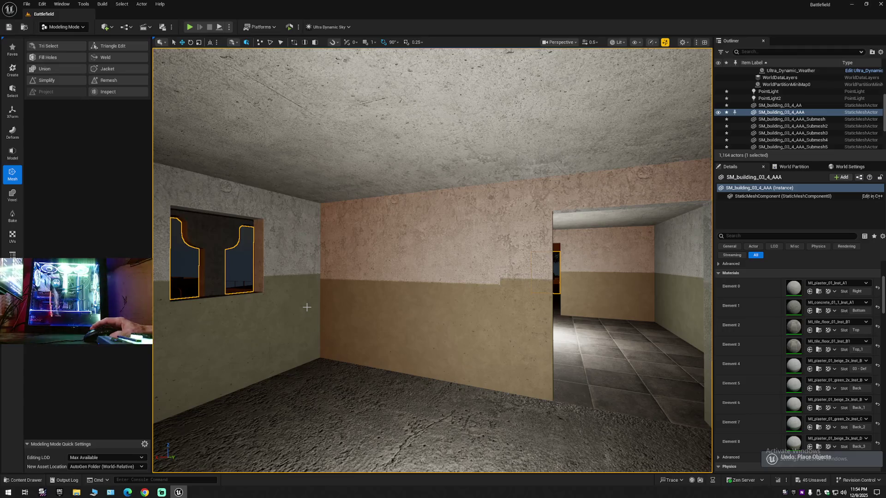
# - Fly from outside into the building's rooms and select the SM_building_03_4_AA mesh
pyautogui.moveTo(307, 308); pyautogui.dragTo(307, 308)
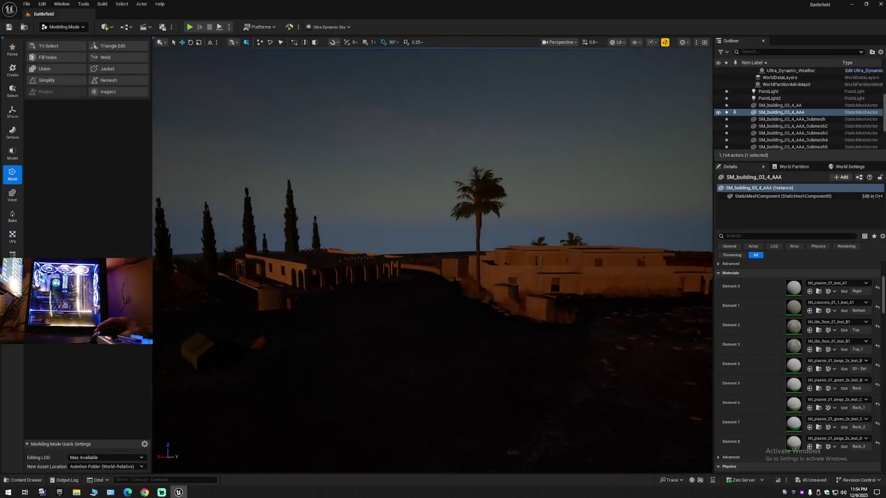
pyautogui.moveTo(528, 109); pyautogui.dragTo(528, 109)
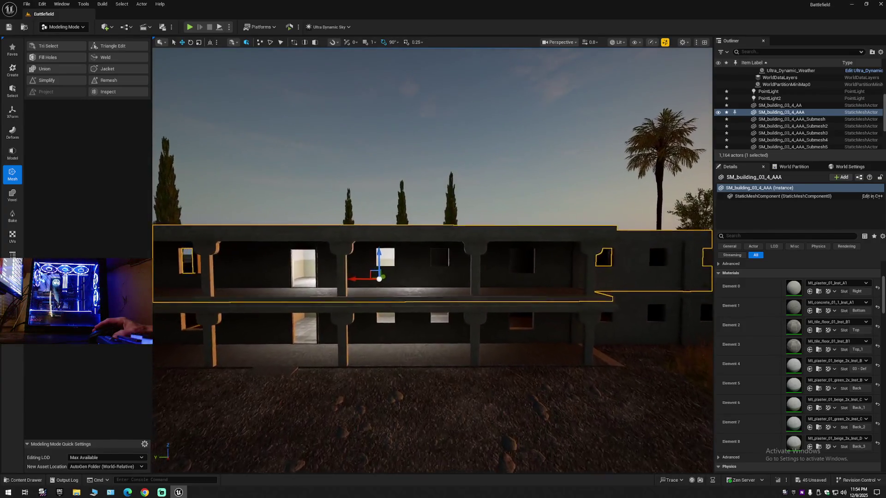
pyautogui.moveTo(449, 57); pyautogui.dragTo(449, 57)
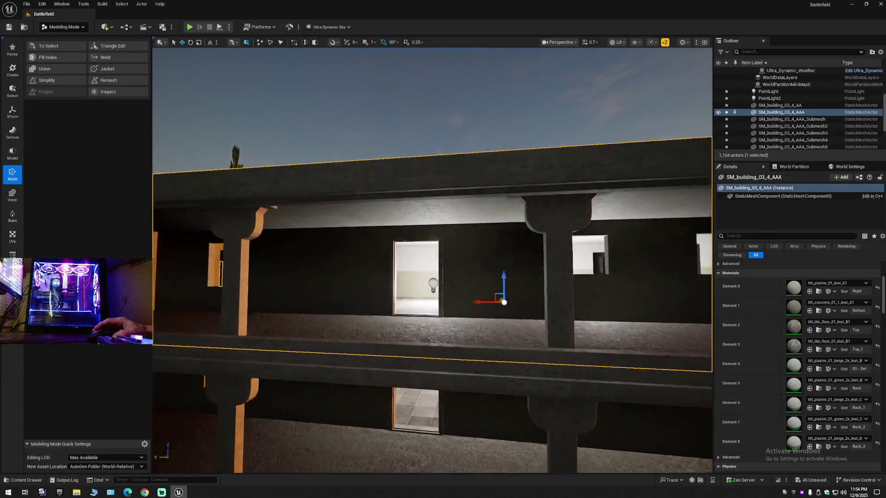
pyautogui.press('w')
pyautogui.press('w')
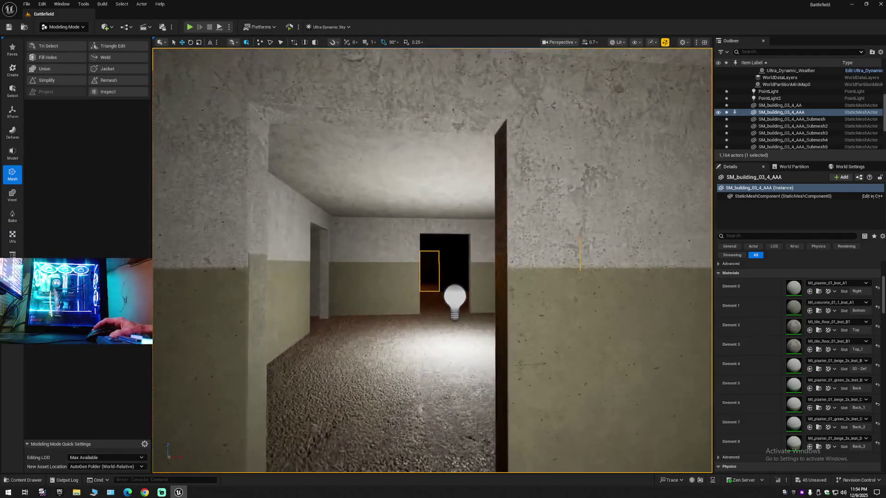
pyautogui.press('w')
pyautogui.press('w')
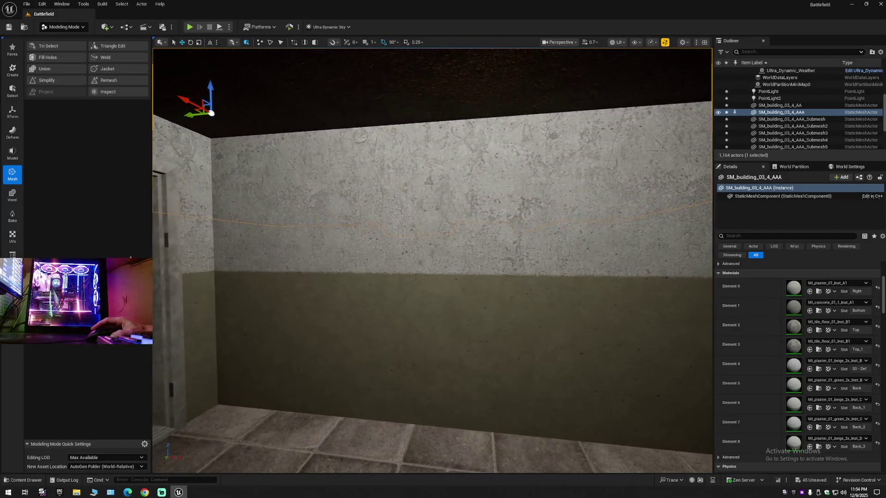
pyautogui.click(286, 277)
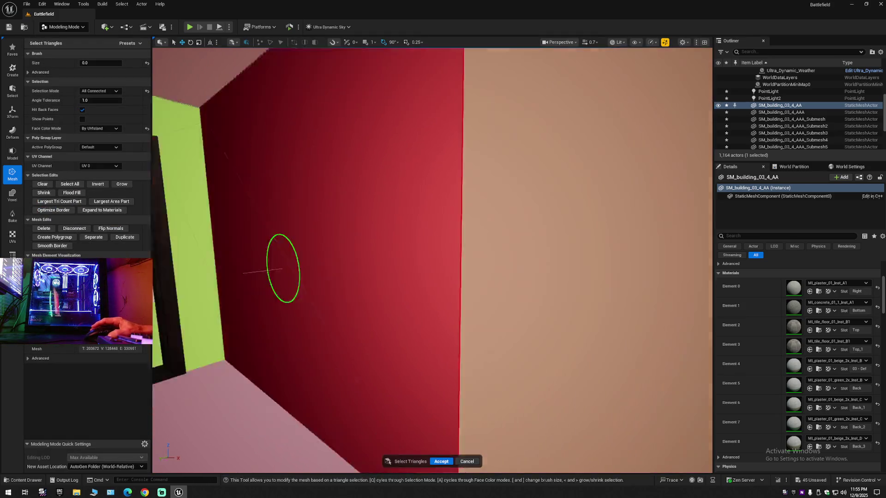
# - Select the wall's triangles on SM_building_03_4_AA, delete them, and accept the edit
pyautogui.scroll(5, 546, 249)
pyautogui.click(511, 222)
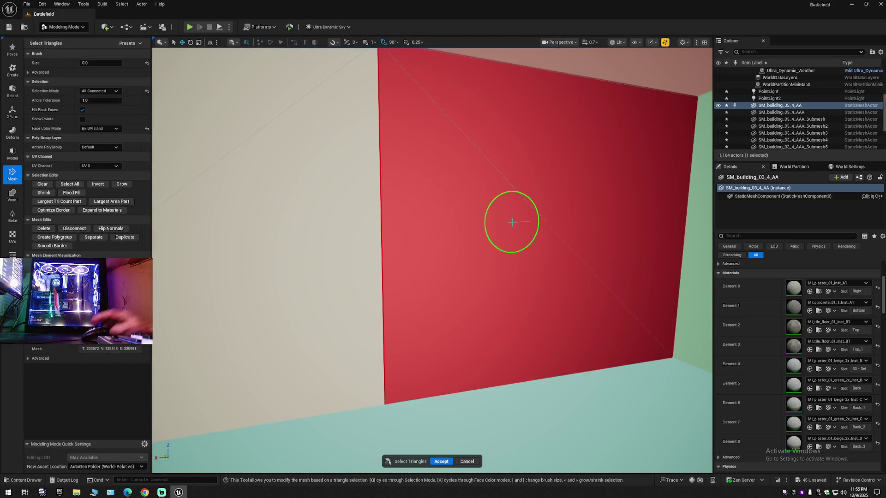
pyautogui.press('Delete')
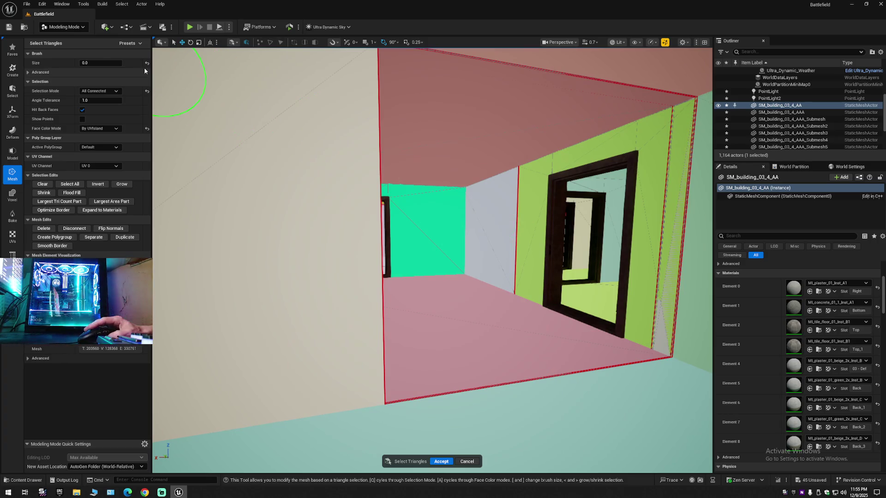
pyautogui.click(440, 463)
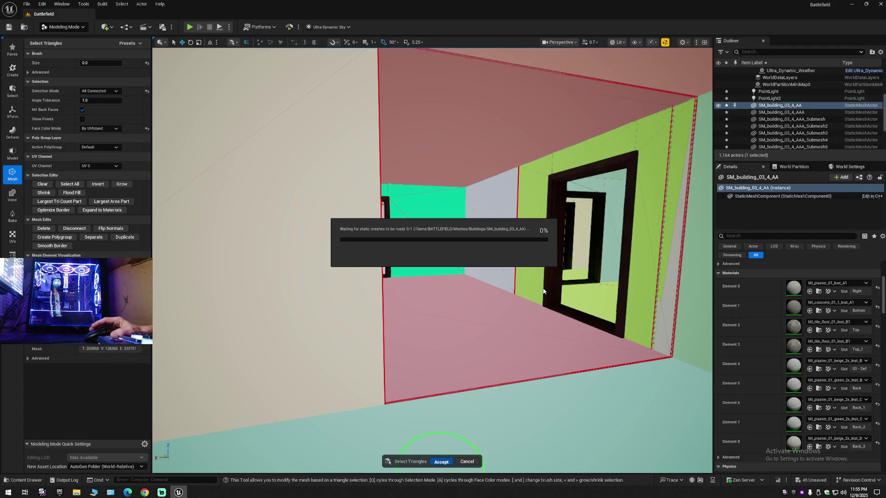
# - Duplicate doorway wall Submesh13 as Submesh14 and lower the copy onto the hallway floor
pyautogui.press('s')
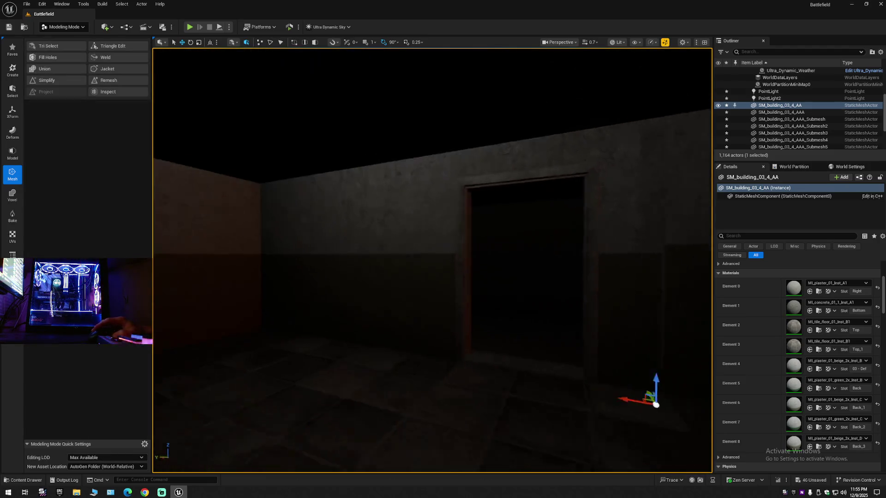
pyautogui.press('w')
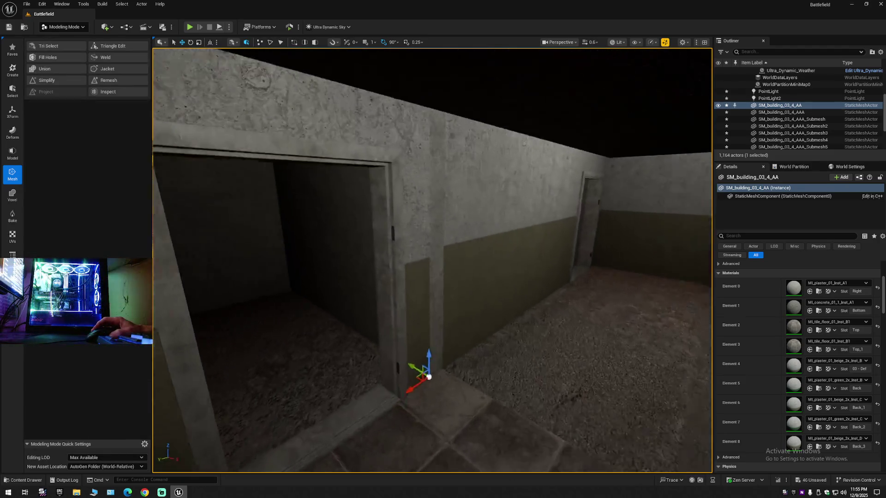
pyautogui.press('s')
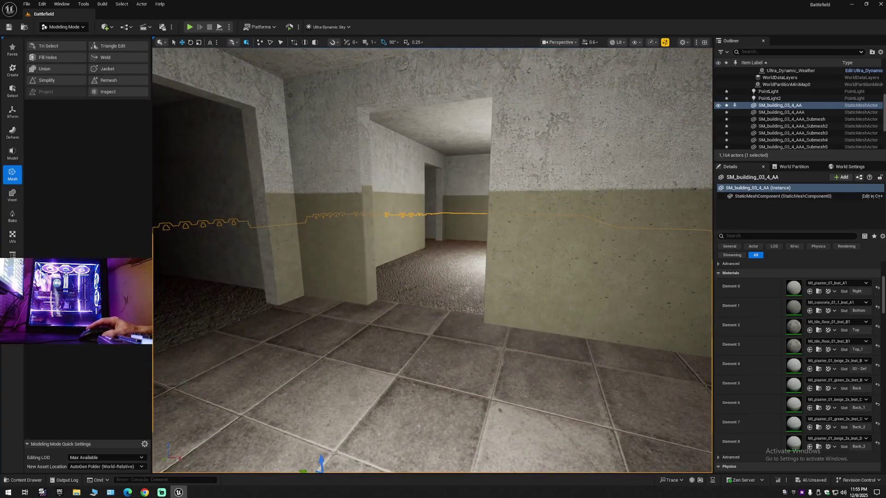
pyautogui.click(522, 168)
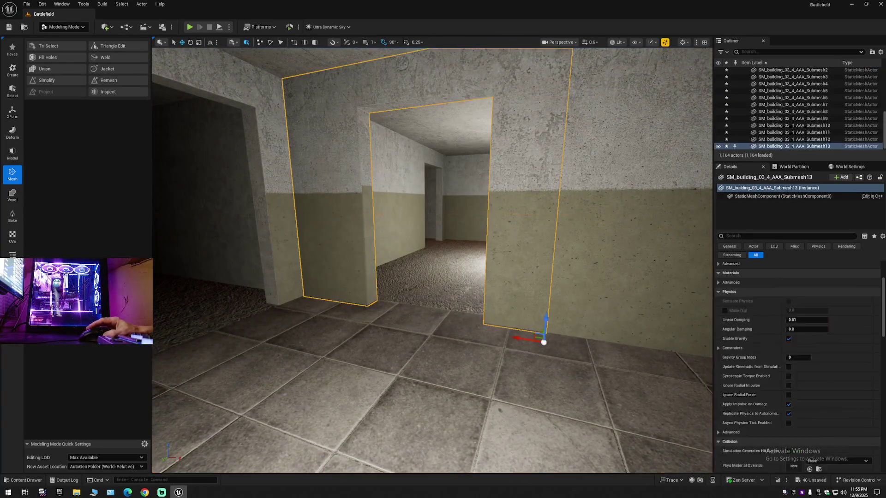
pyautogui.moveTo(546, 319)
pyautogui.keyDown('alt'); pyautogui.mouseDown()
pyautogui.moveTo(546, 387)
pyautogui.moveTo(531, 461)
pyautogui.moveTo(513, 258)
pyautogui.mouseUp(); pyautogui.keyUp('alt')
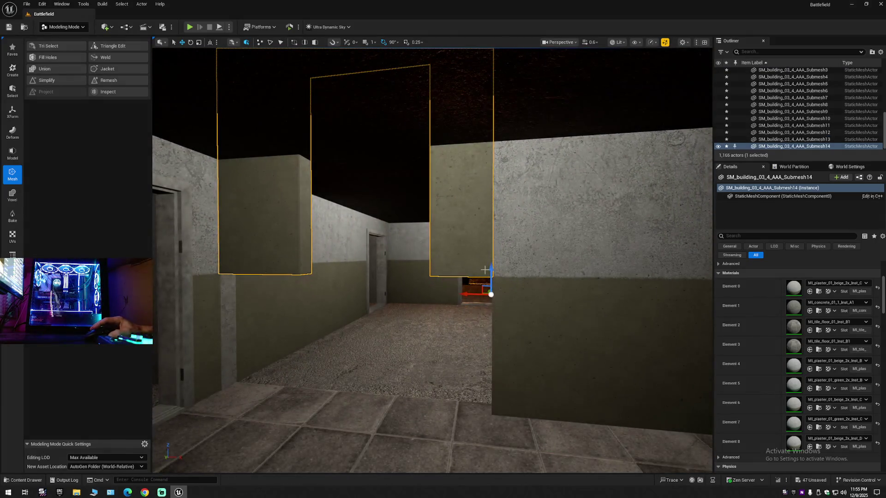
pyautogui.moveTo(470, 281); pyautogui.dragTo(492, 396)
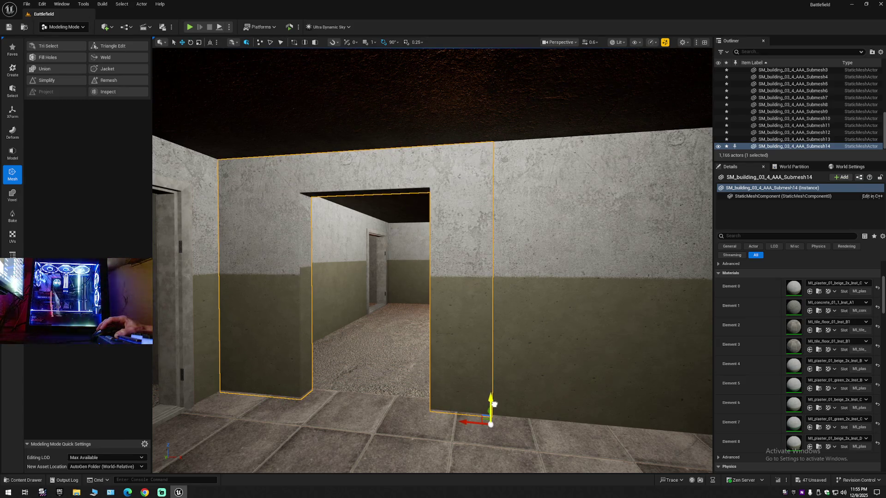
# - Fly in along the beige wall and select the sky actor
pyautogui.moveTo(483, 321)
pyautogui.mouseDown()
pyautogui.moveTo(471, 291)
pyautogui.moveTo(452, 279)
pyautogui.mouseUp()
pyautogui.moveTo(383, 254)
pyautogui.mouseDown()
pyautogui.moveTo(377, 250)
pyautogui.moveTo(384, 257)
pyautogui.mouseUp()
pyautogui.click(477, 209)
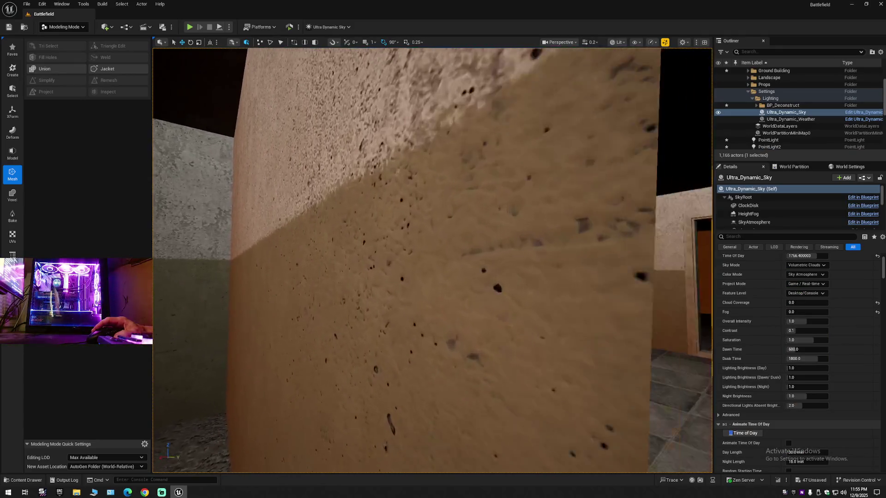
pyautogui.click(506, 223)
pyautogui.moveTo(506, 223); pyautogui.dragTo(508, 224)
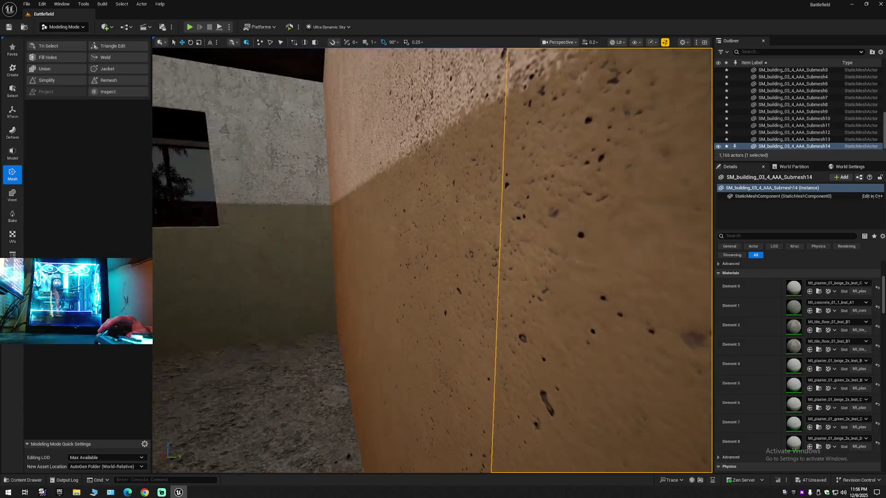
pyautogui.click(462, 227)
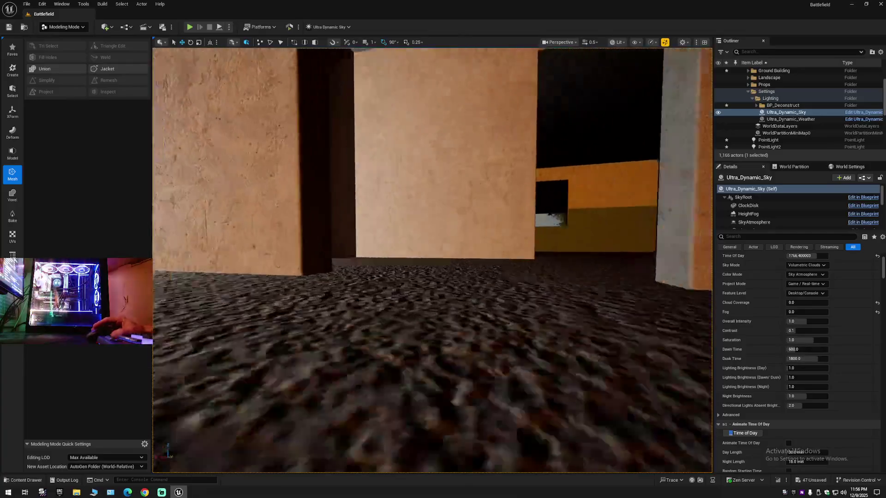
pyautogui.press('w')
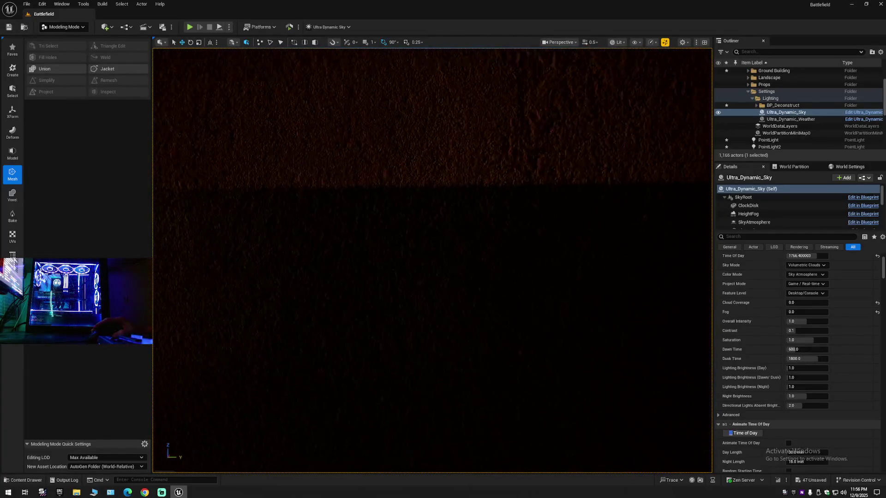
pyautogui.press('w')
pyautogui.press('w')
pyautogui.scroll(-1, 432, 261)
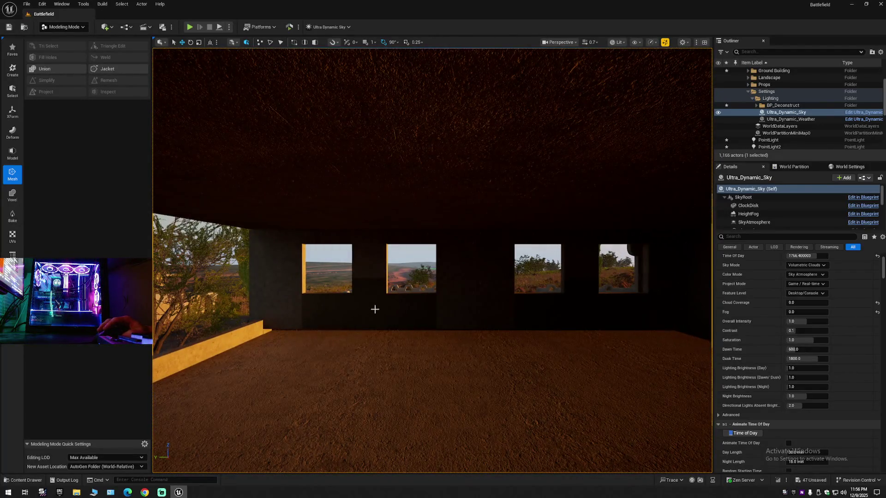
pyautogui.click(383, 307)
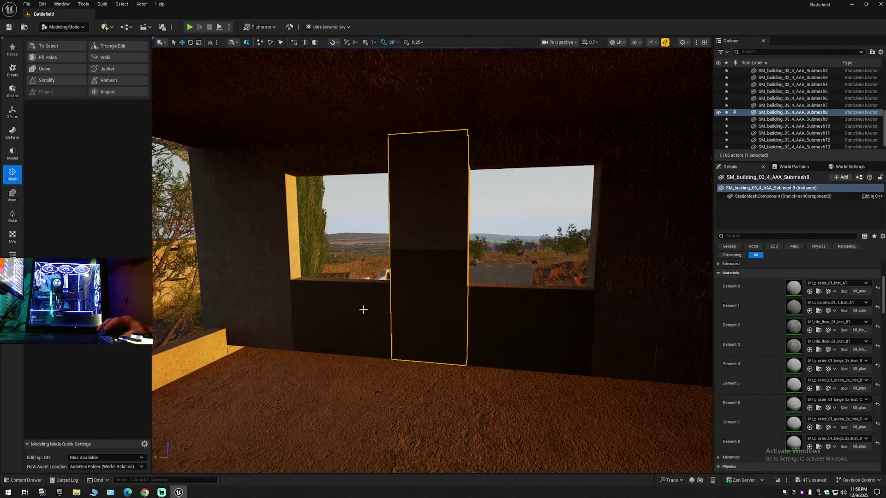
# - Place a new point light in the window room from the Quick Add Lights list
pyautogui.click(512, 311)
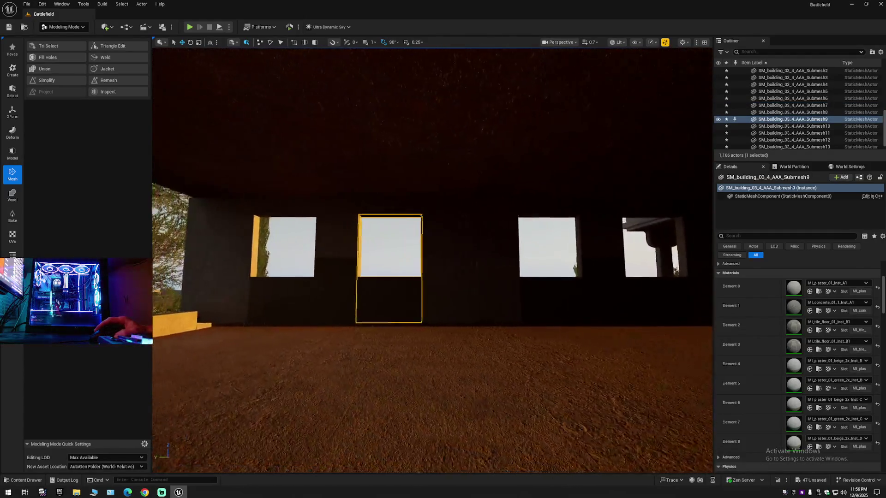
pyautogui.click(72, 30)
pyautogui.click(82, 40)
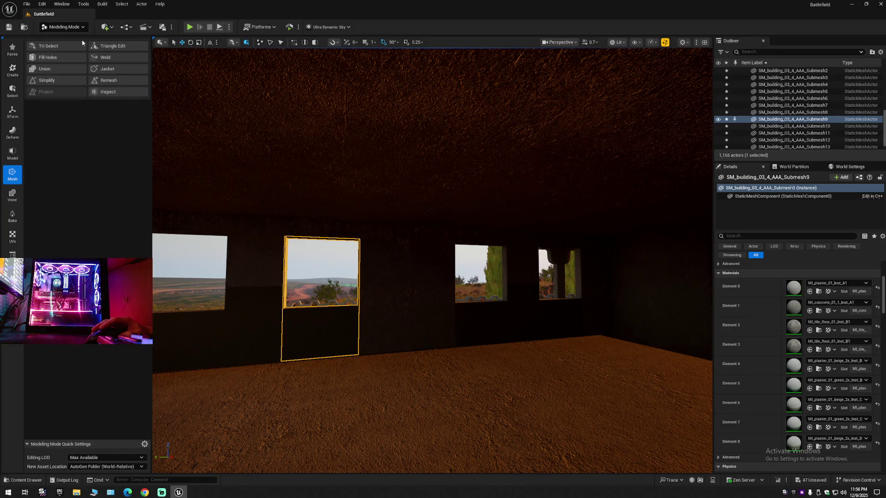
pyautogui.click(107, 28)
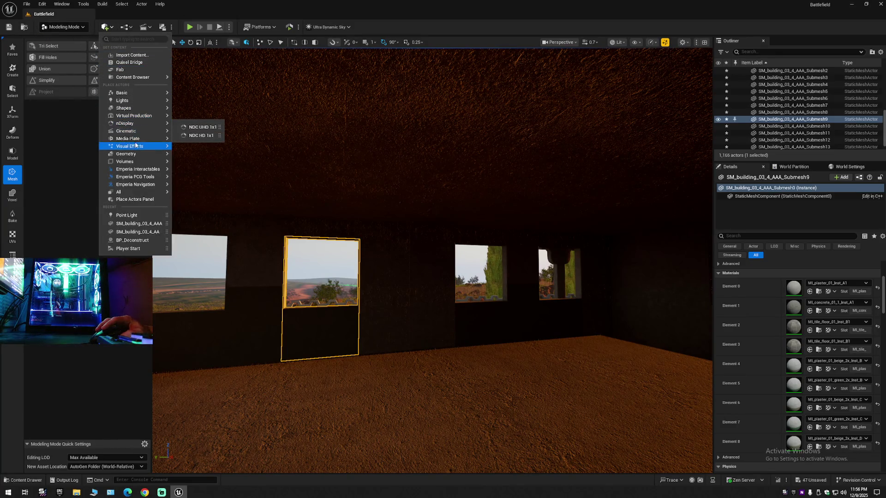
pyautogui.moveTo(129, 101)
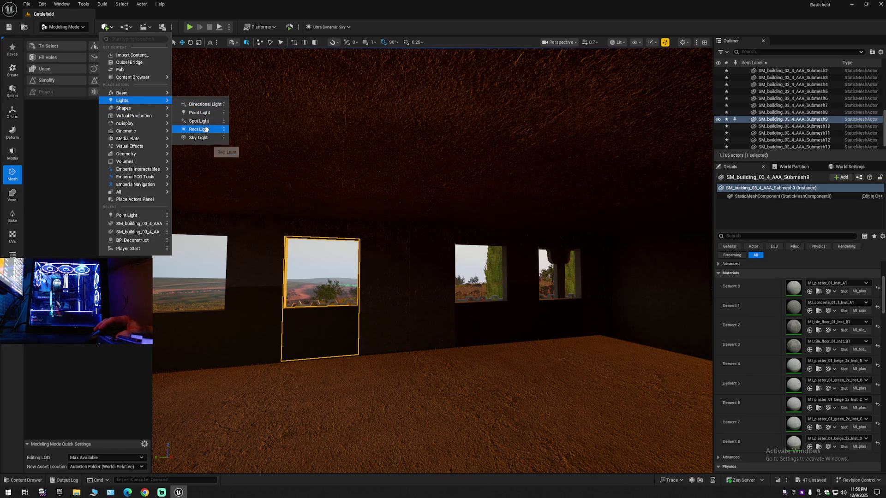
pyautogui.click(200, 113)
# - Move the point light left along the window wall and lower it
pyautogui.moveTo(393, 243); pyautogui.dragTo(313, 249)
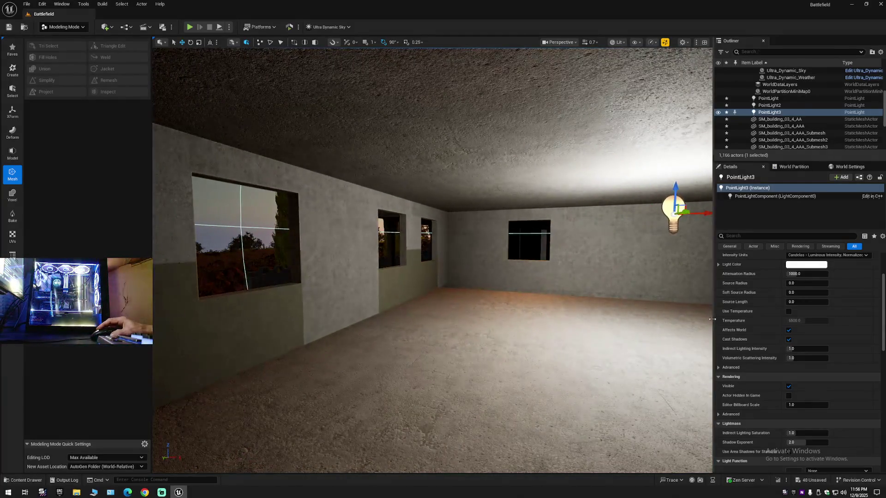
pyautogui.moveTo(675, 316); pyautogui.dragTo(507, 323)
pyautogui.press('f')
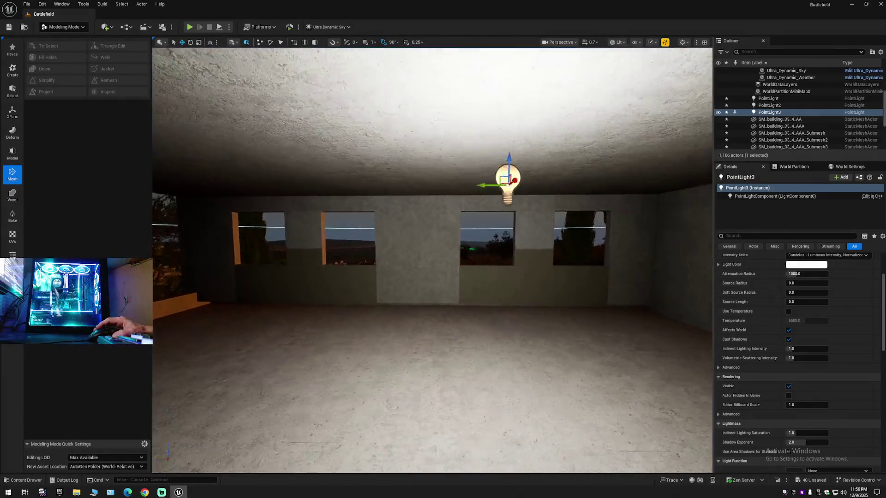
pyautogui.moveTo(445, 231)
pyautogui.mouseDown()
pyautogui.moveTo(383, 222)
pyautogui.moveTo(398, 229)
pyautogui.mouseUp()
pyautogui.moveTo(415, 323); pyautogui.dragTo(577, 304)
pyautogui.moveTo(431, 238); pyautogui.dragTo(413, 245)
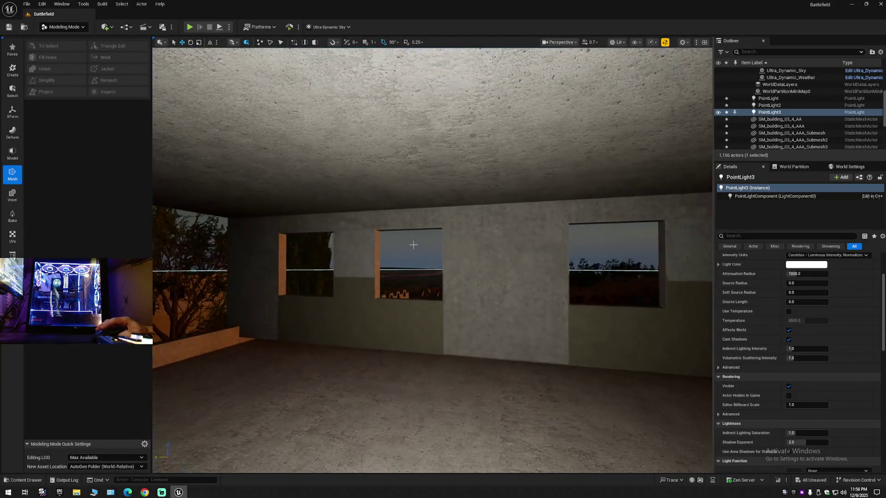
# - Switch the Outliner to folder view and add a new folder under Battlefield
pyautogui.click(881, 53)
pyautogui.click(802, 87)
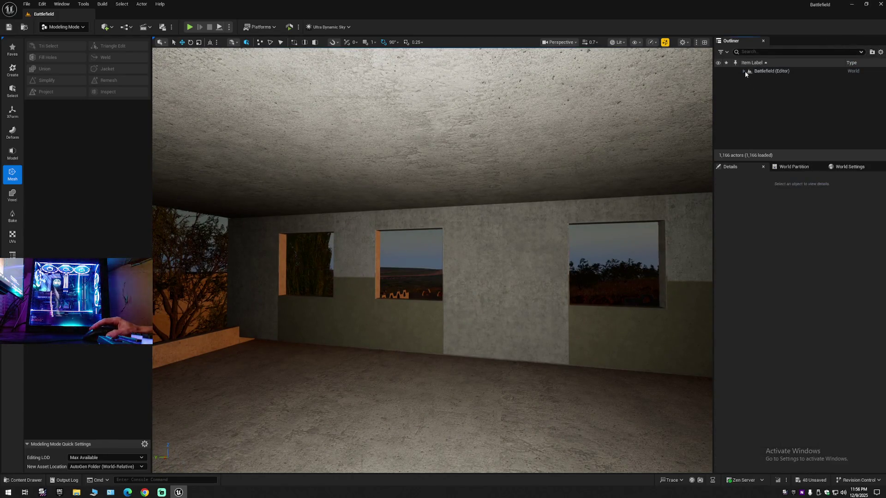
pyautogui.rightClick(768, 72)
pyautogui.click(793, 85)
pyautogui.write('Light')
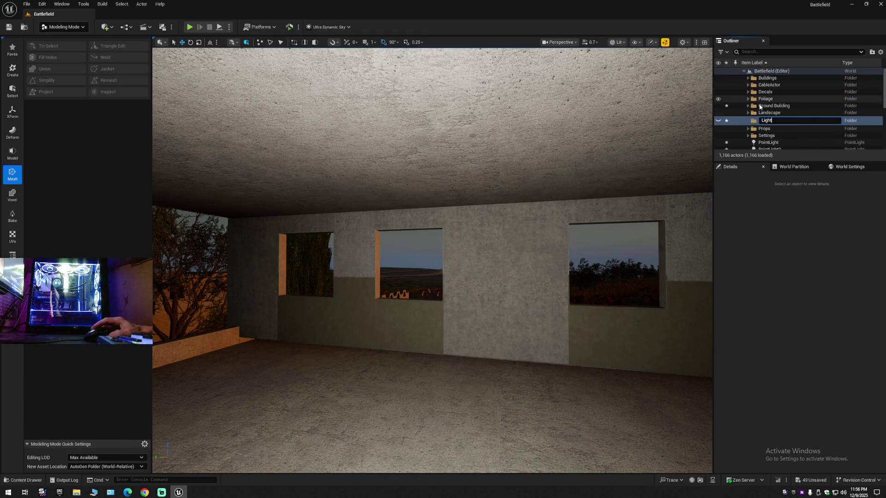
# - Name the folder Light and move PointLight, PointLight2 and PointLight3 into it
pyautogui.press('Return')
pyautogui.scroll(-1, 774, 129)
pyautogui.click(774, 131)
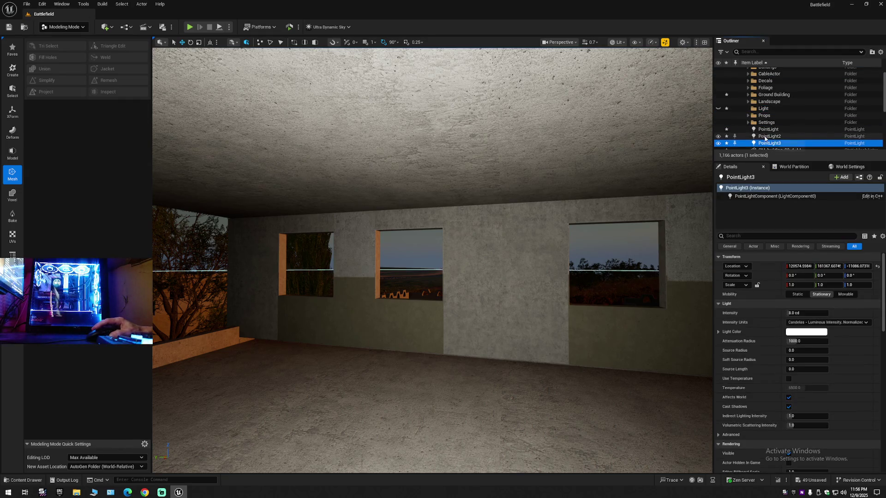
pyautogui.keyDown('shift'); pyautogui.click(773, 143); pyautogui.keyUp('shift')
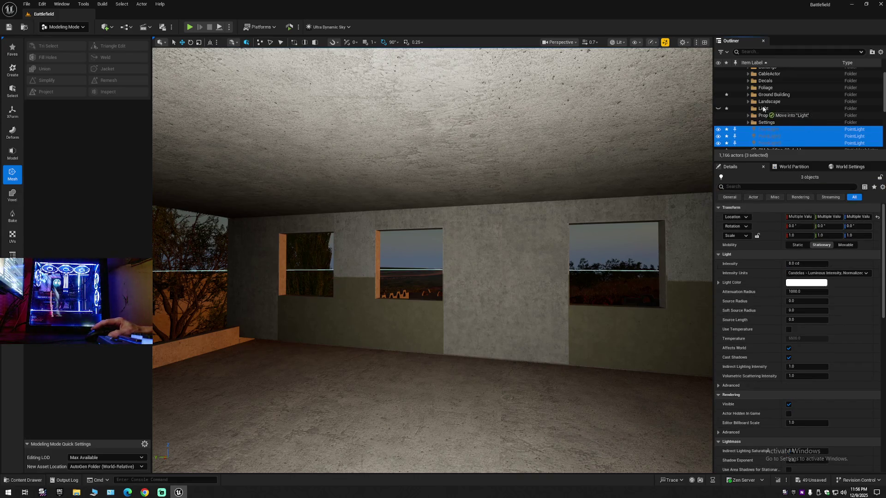
pyautogui.click(748, 109)
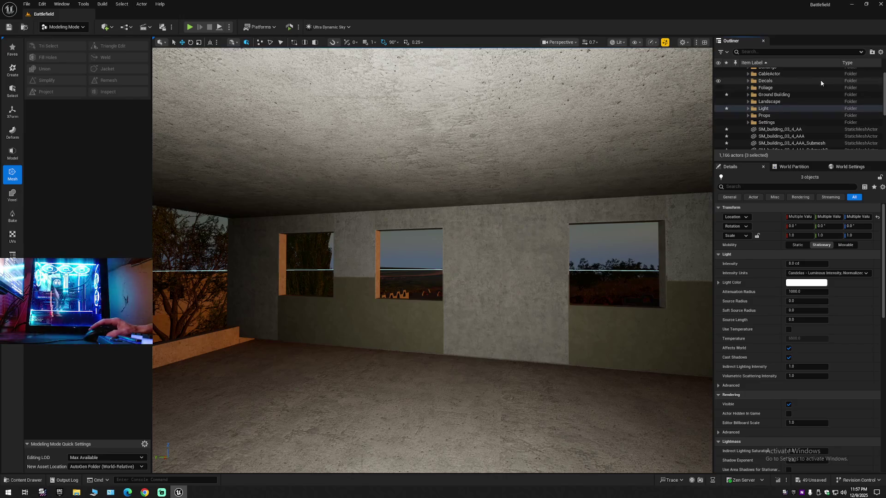
# - Create a Delete folder, nest the Light folder inside it, and collapse all folders
pyautogui.click(872, 52)
pyautogui.write('Delete')
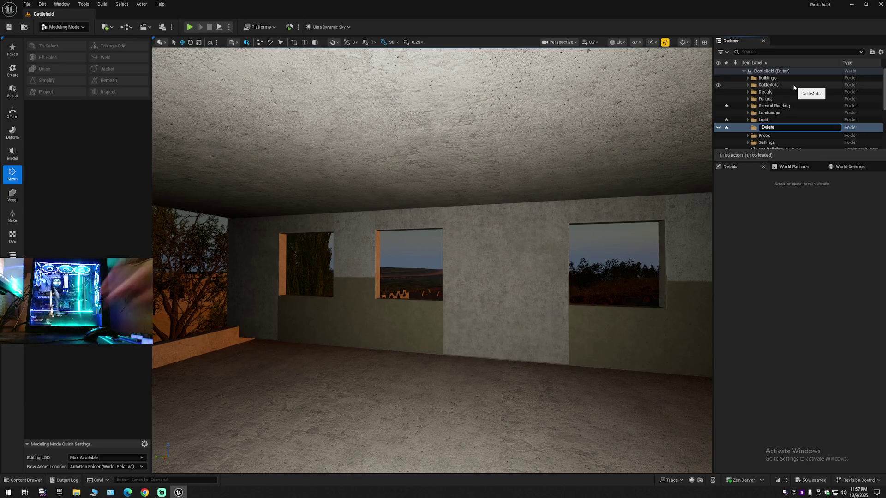
pyautogui.press('Return')
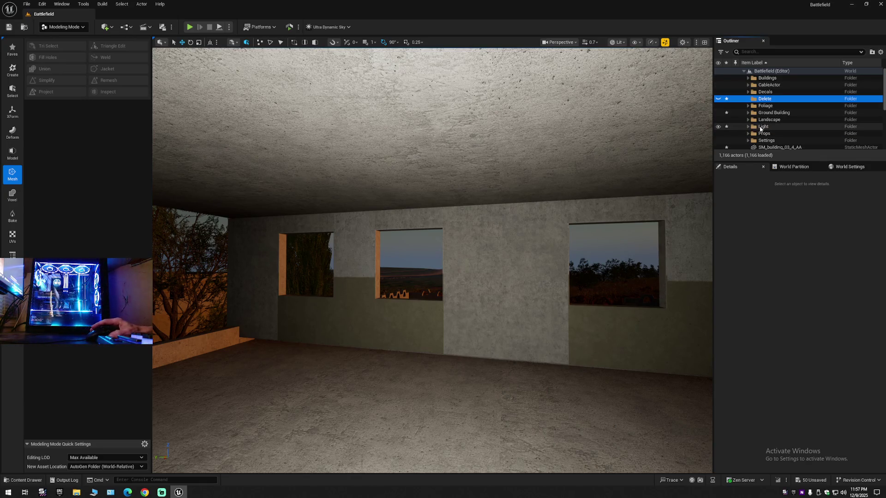
pyautogui.click(761, 127)
pyautogui.moveTo(762, 125); pyautogui.dragTo(765, 99)
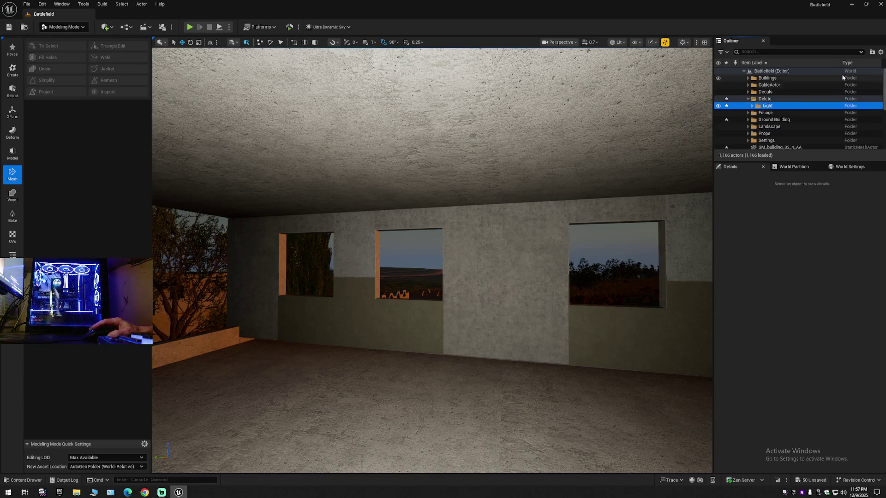
pyautogui.click(880, 52)
pyautogui.click(833, 87)
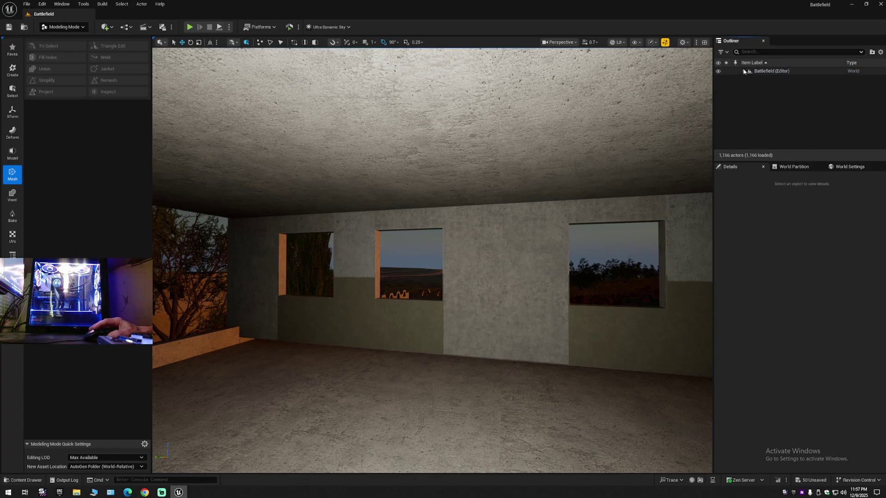
pyautogui.scroll(-3, 821, 123)
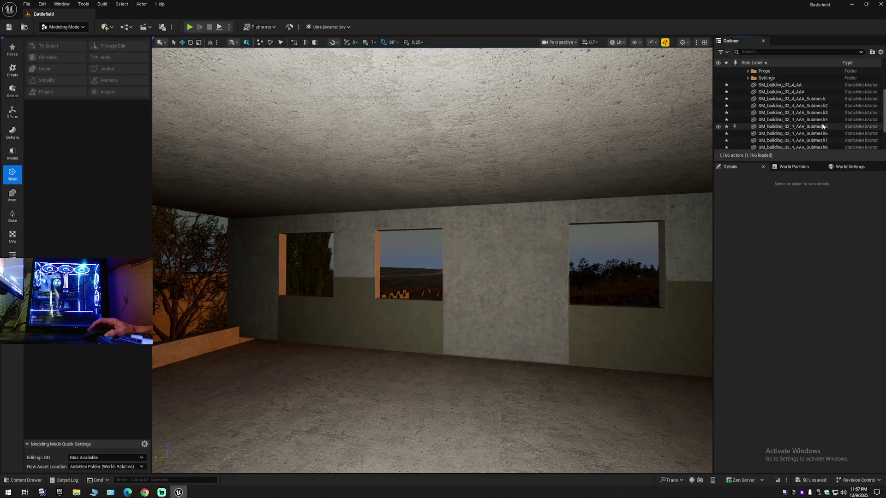
pyautogui.scroll(5, 821, 124)
# - Fly to the left wall with two windows and select pillar Submesh11 between them
pyautogui.moveTo(434, 258)
pyautogui.mouseDown()
pyautogui.moveTo(397, 258)
pyautogui.moveTo(381, 167)
pyautogui.moveTo(396, 169)
pyautogui.moveTo(341, 172)
pyautogui.moveTo(388, 172)
pyautogui.mouseUp()
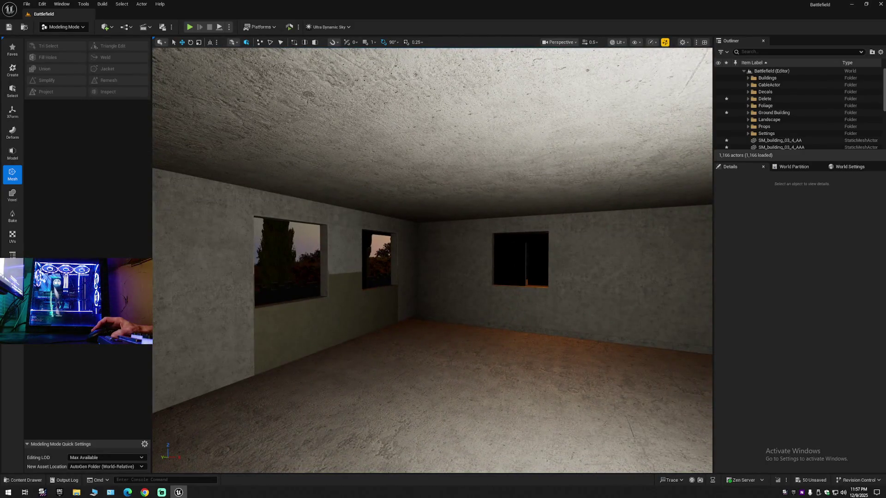
pyautogui.moveTo(388, 172); pyautogui.dragTo(334, 172)
pyautogui.scroll(-3, 523, 193)
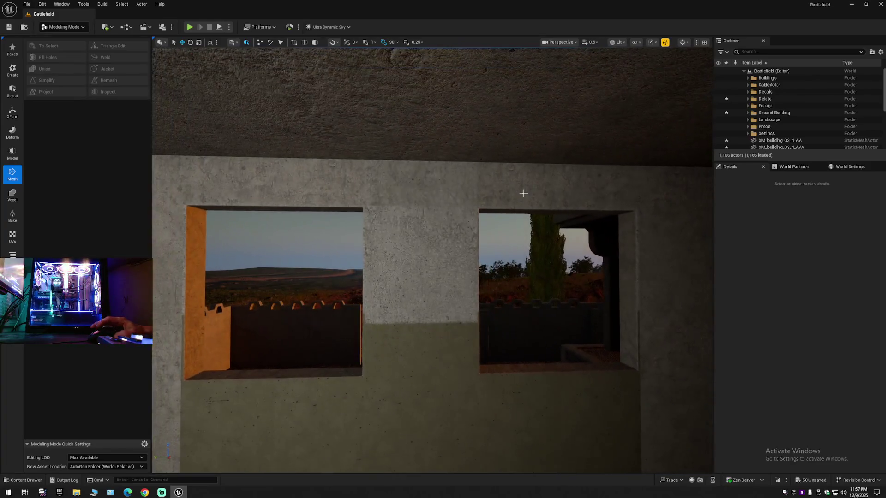
pyautogui.click(417, 257)
pyautogui.moveTo(416, 257)
pyautogui.mouseDown()
pyautogui.moveTo(410, 233)
pyautogui.moveTo(392, 233)
pyautogui.moveTo(418, 230)
pyautogui.mouseUp()
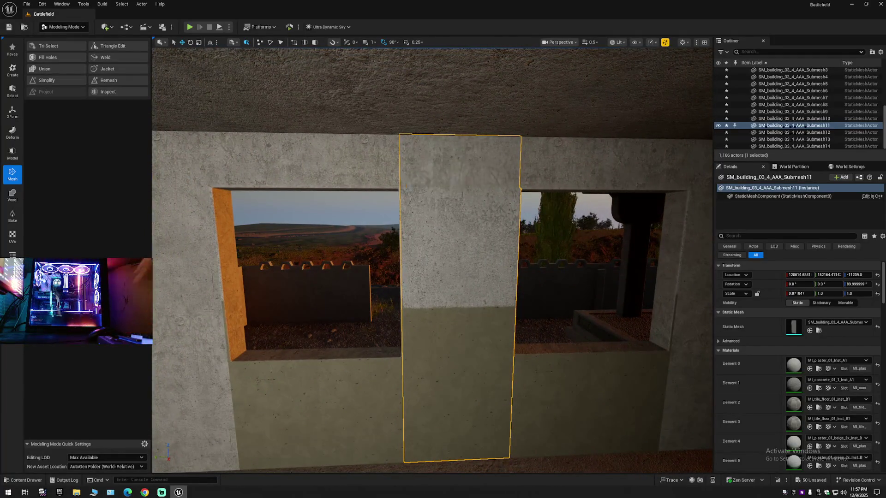
# - Drag beige plaster MI_plaster_01_beige_2x_Inst_A from the Content Drawer onto the pillar's lower band
pyautogui.moveTo(418, 230)
pyautogui.mouseDown()
pyautogui.moveTo(418, 250)
pyautogui.moveTo(396, 249)
pyautogui.moveTo(418, 249)
pyautogui.moveTo(418, 228)
pyautogui.mouseUp()
pyautogui.click(26, 481)
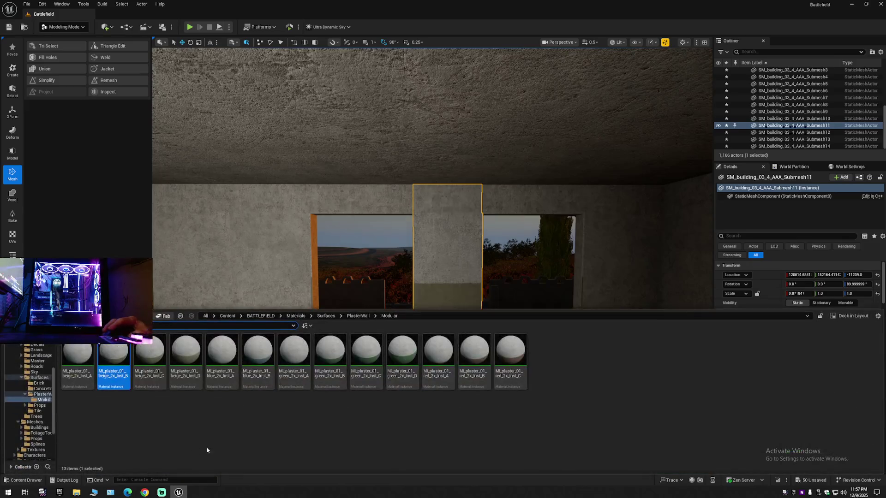
pyautogui.moveTo(78, 357)
pyautogui.mouseDown()
pyautogui.moveTo(93, 364)
pyautogui.moveTo(378, 259)
pyautogui.moveTo(443, 296)
pyautogui.mouseUp()
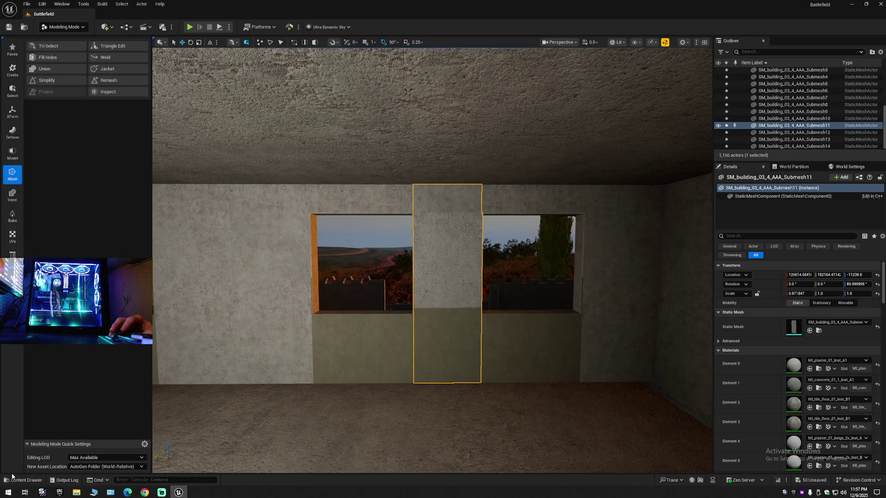
pyautogui.click(15, 479)
pyautogui.moveTo(77, 360)
pyautogui.mouseDown()
pyautogui.moveTo(175, 341)
pyautogui.moveTo(466, 343)
pyautogui.moveTo(453, 338)
pyautogui.mouseUp()
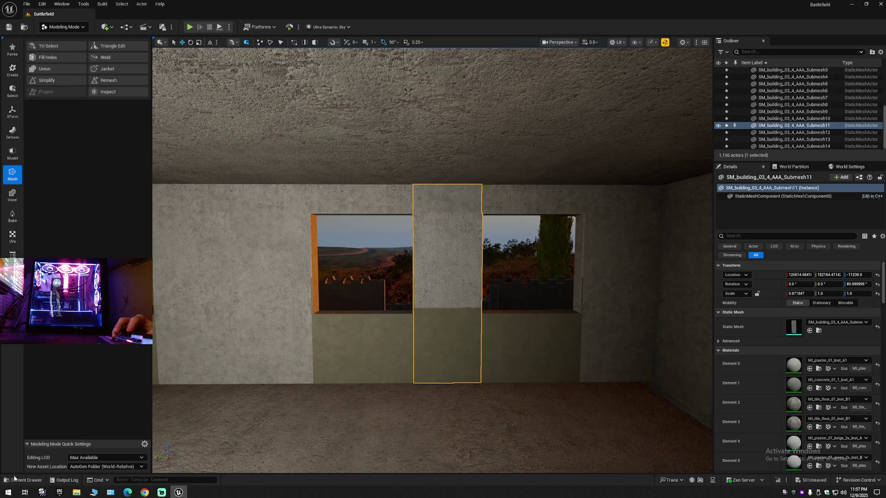
pyautogui.click(14, 479)
pyautogui.moveTo(77, 360)
pyautogui.mouseDown()
pyautogui.moveTo(336, 265)
pyautogui.moveTo(365, 346)
pyautogui.mouseUp()
# - Try red and blue plaster on the pillar, undo both, and select the window wall
pyautogui.click(16, 480)
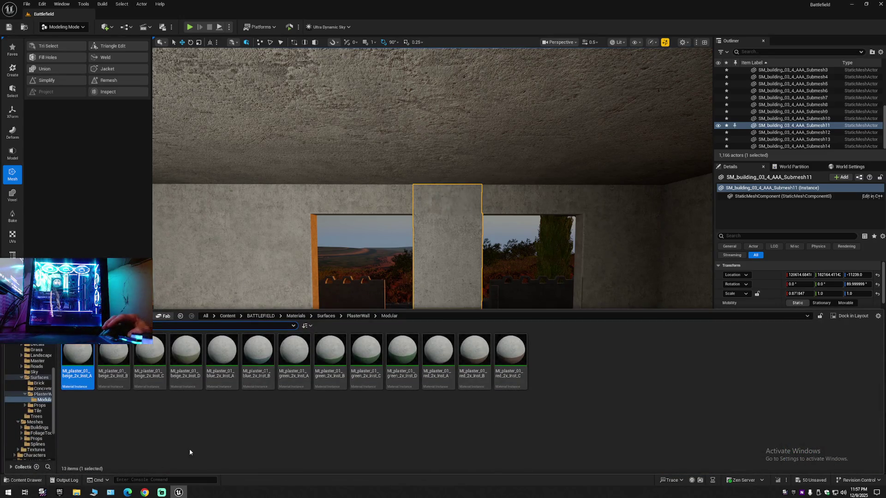
pyautogui.moveTo(438, 353)
pyautogui.mouseDown()
pyautogui.moveTo(448, 306)
pyautogui.moveTo(440, 331)
pyautogui.mouseUp()
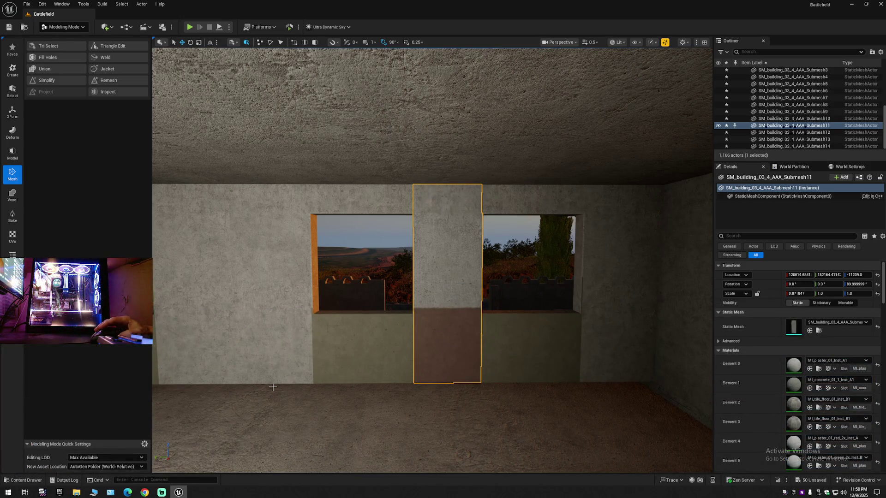
pyautogui.hotkey('ctrl', 'z')
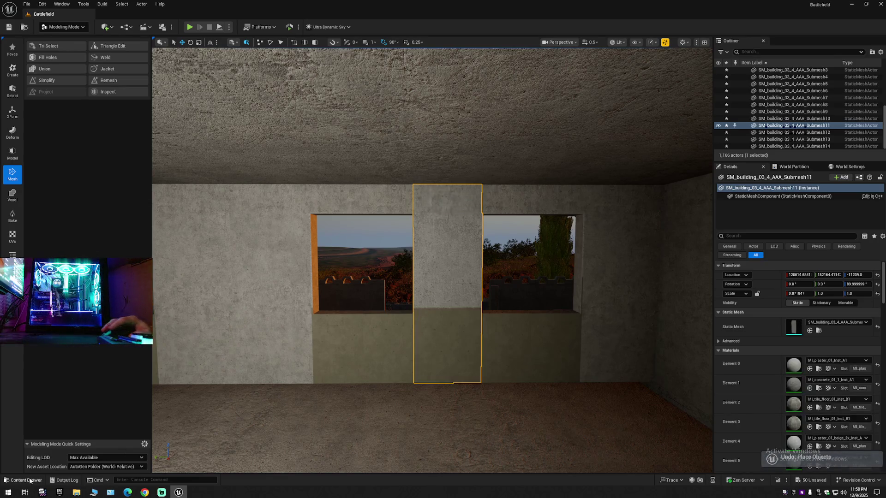
pyautogui.click(23, 480)
pyautogui.moveTo(221, 351)
pyautogui.mouseDown()
pyautogui.moveTo(238, 362)
pyautogui.moveTo(425, 300)
pyautogui.moveTo(439, 352)
pyautogui.mouseUp()
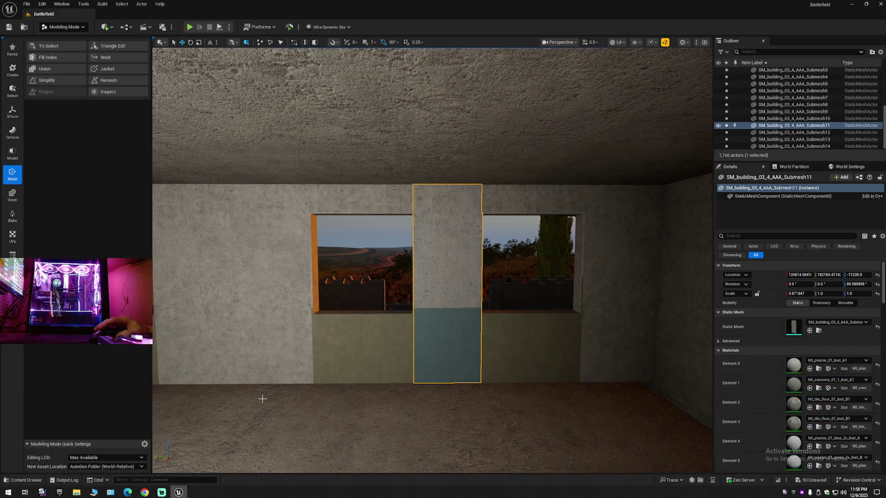
pyautogui.hotkey('ctrl', 'z')
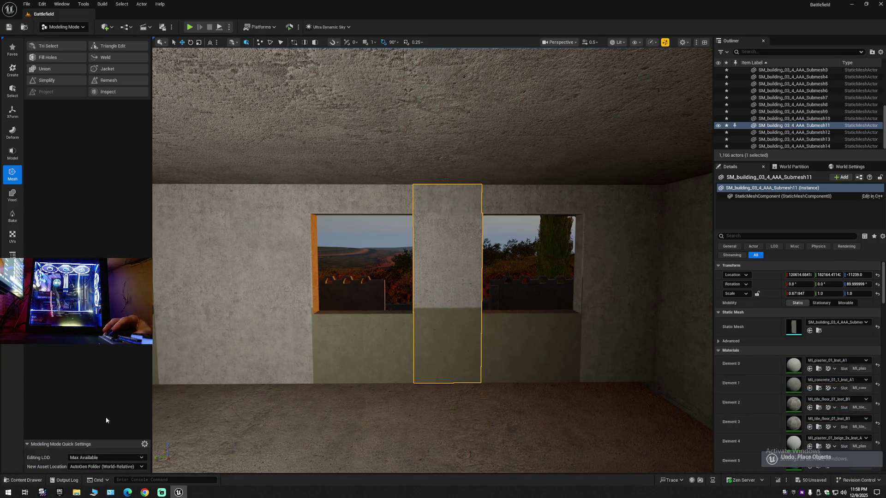
pyautogui.click(536, 330)
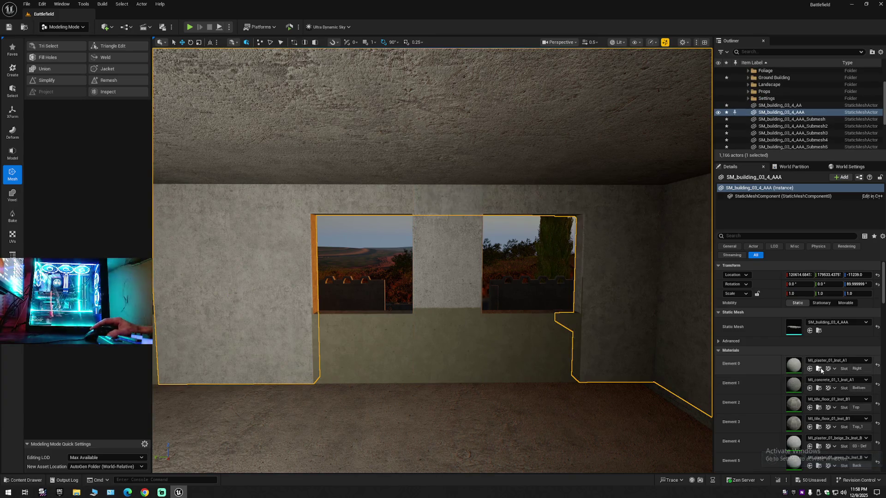
# - Apply MI_plaster_01_Inst_A1 to the window wall's olive lower band below the windows
pyautogui.click(819, 368)
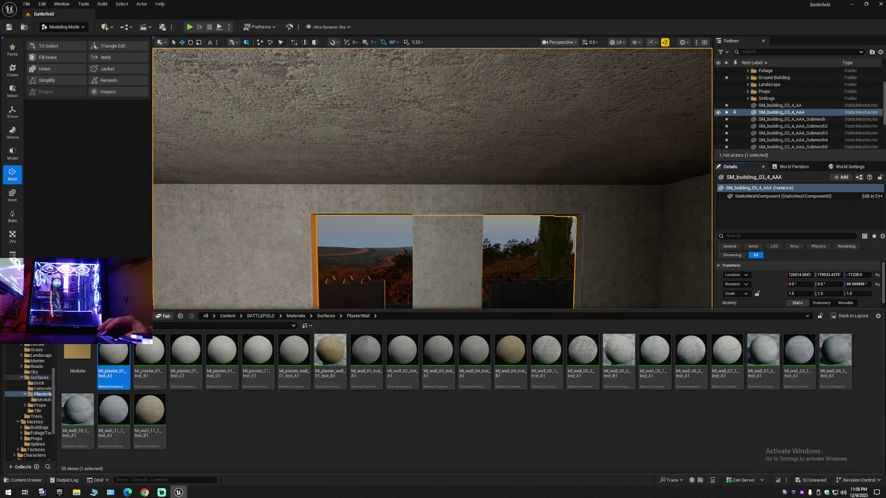
pyautogui.moveTo(113, 356)
pyautogui.mouseDown()
pyautogui.moveTo(452, 322)
pyautogui.moveTo(456, 340)
pyautogui.mouseUp()
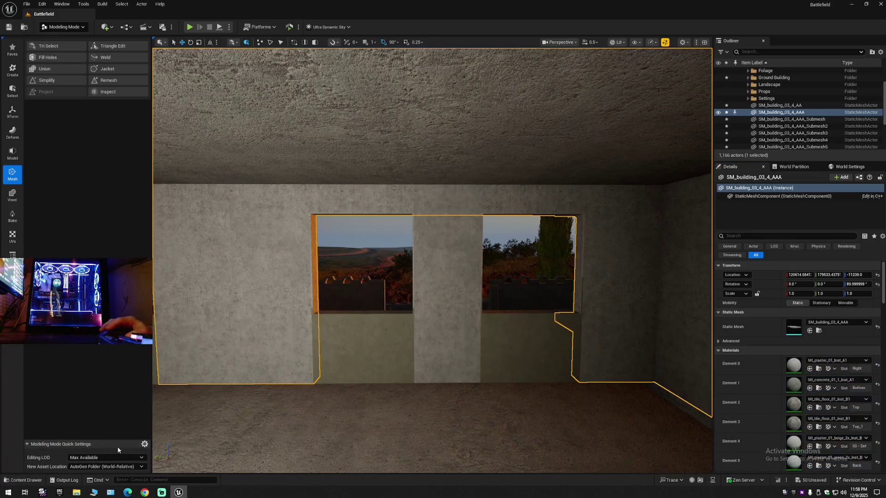
pyautogui.click(24, 478)
pyautogui.moveTo(113, 362); pyautogui.dragTo(365, 353)
pyautogui.click(24, 479)
pyautogui.moveTo(115, 364)
pyautogui.mouseDown()
pyautogui.moveTo(459, 344)
pyautogui.moveTo(523, 315)
pyautogui.moveTo(526, 344)
pyautogui.moveTo(498, 346)
pyautogui.mouseUp()
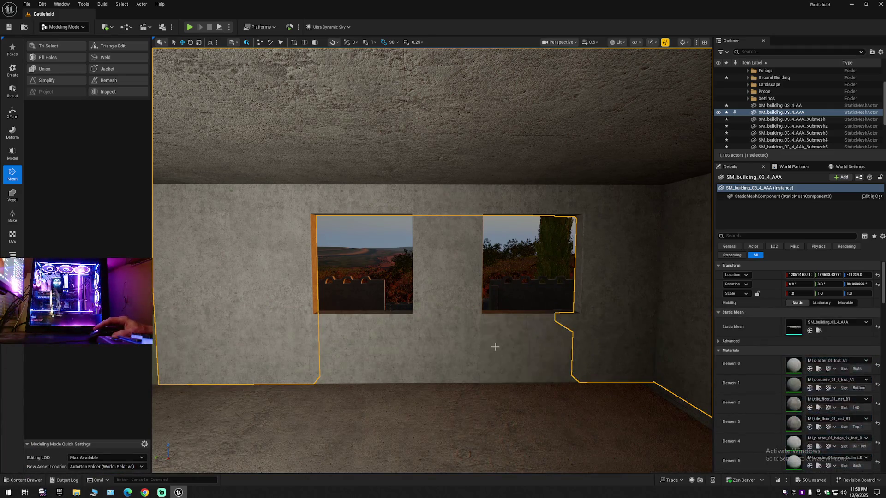
# - Extend MI_plaster_01_Inst_A1 to the left corner and the section under the right window
pyautogui.moveTo(434, 258); pyautogui.dragTo(388, 261)
pyautogui.click(24, 480)
pyautogui.moveTo(114, 366)
pyautogui.mouseDown()
pyautogui.moveTo(152, 365)
pyautogui.moveTo(302, 277)
pyautogui.moveTo(377, 338)
pyautogui.mouseUp()
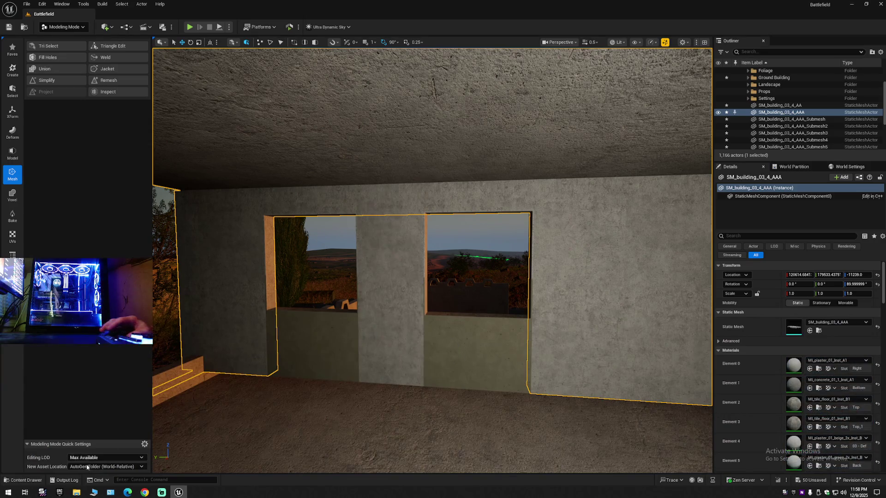
pyautogui.click(23, 480)
pyautogui.moveTo(115, 369)
pyautogui.mouseDown()
pyautogui.moveTo(313, 368)
pyautogui.moveTo(290, 372)
pyautogui.mouseUp()
pyautogui.click(24, 480)
pyautogui.moveTo(113, 368)
pyautogui.mouseDown()
pyautogui.moveTo(364, 332)
pyautogui.moveTo(456, 360)
pyautogui.mouseUp()
pyautogui.scroll(-10, 456, 361)
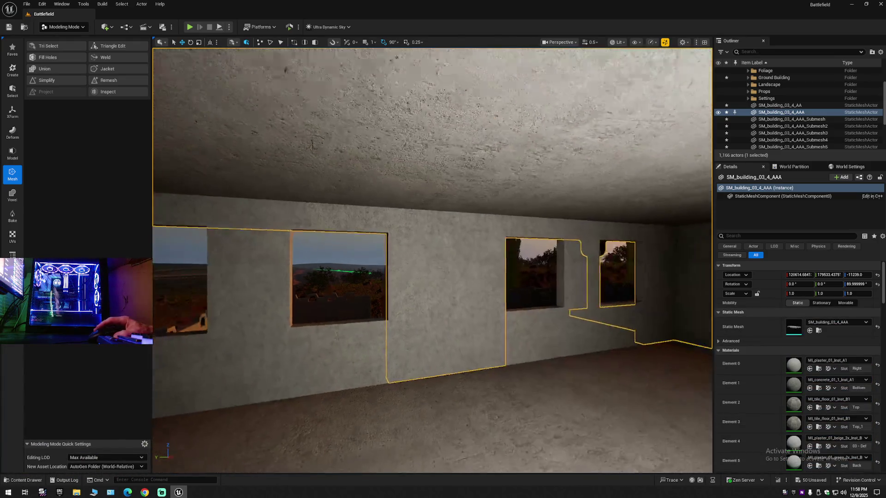
pyautogui.scroll(1, 432, 260)
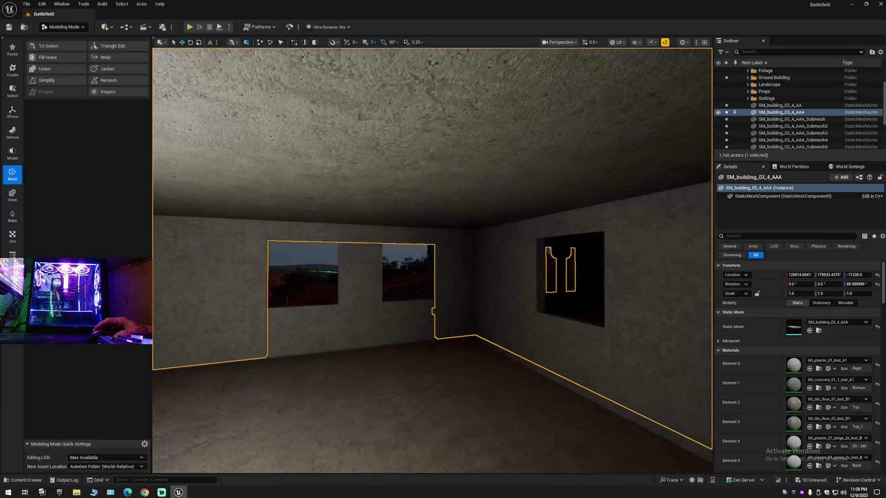
pyautogui.scroll(-1, 432, 261)
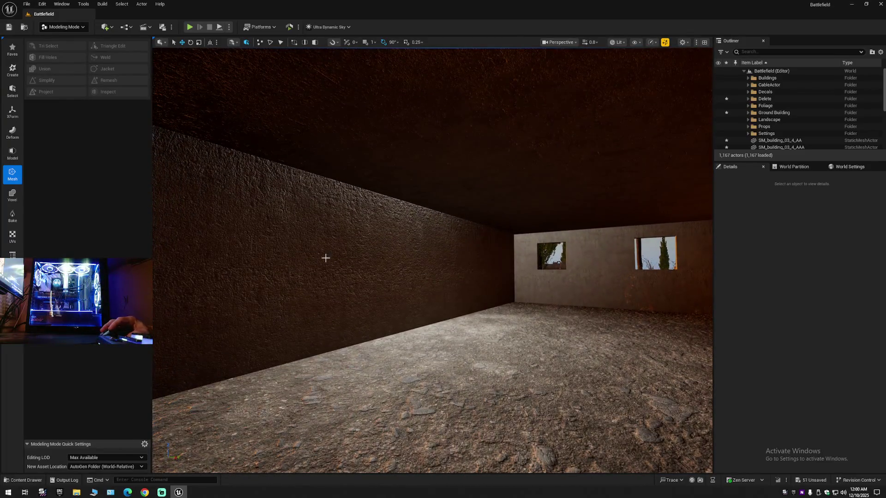
# - Select SM_building_03_4_AA and paint the left, pale-green and pink walls into a triangle selection
pyautogui.click(347, 251)
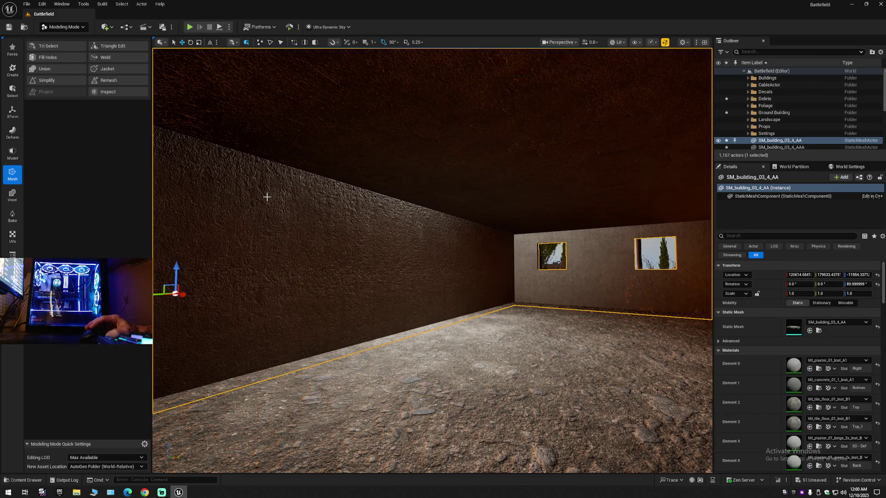
pyautogui.click(55, 46)
pyautogui.moveTo(209, 220)
pyautogui.mouseDown()
pyautogui.moveTo(281, 239)
pyautogui.moveTo(419, 248)
pyautogui.mouseUp()
pyautogui.moveTo(481, 253); pyautogui.dragTo(489, 254)
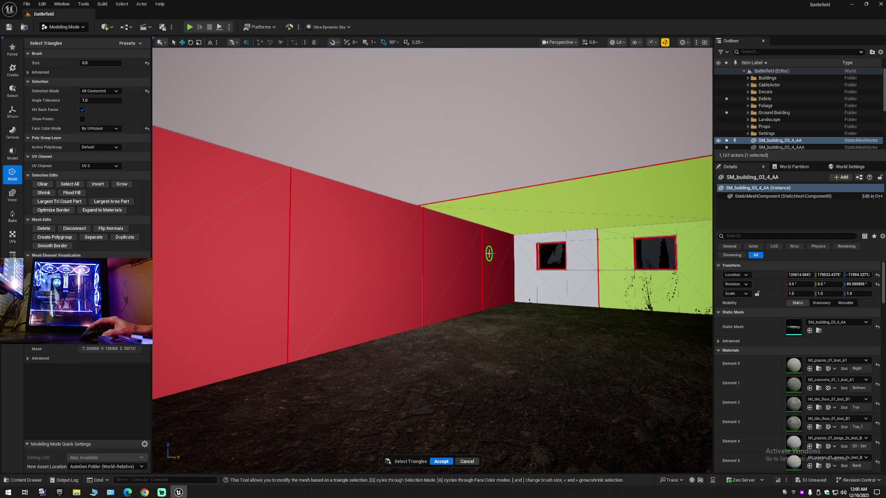
pyautogui.moveTo(358, 293)
pyautogui.mouseDown()
pyautogui.moveTo(556, 307)
pyautogui.moveTo(435, 282)
pyautogui.mouseUp()
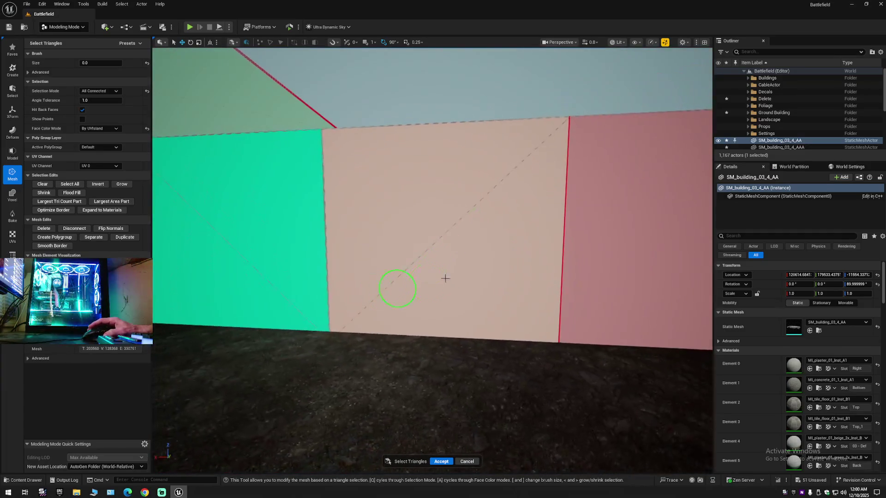
pyautogui.moveTo(580, 244)
pyautogui.mouseDown()
pyautogui.moveTo(211, 225)
pyautogui.moveTo(292, 239)
pyautogui.moveTo(376, 232)
pyautogui.mouseUp()
# - Add the central pillar and diagonal ceiling beam, then undo both picks
pyautogui.scroll(-3, 292, 239)
pyautogui.click(390, 235)
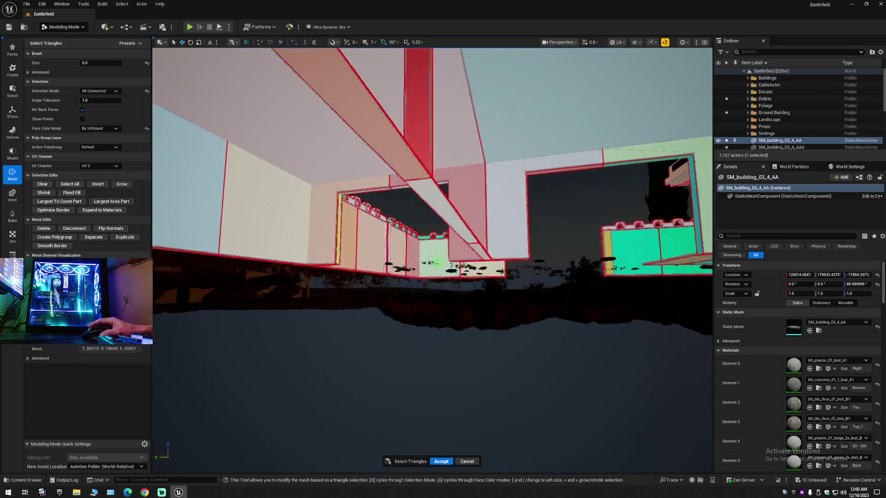
pyautogui.click(409, 200)
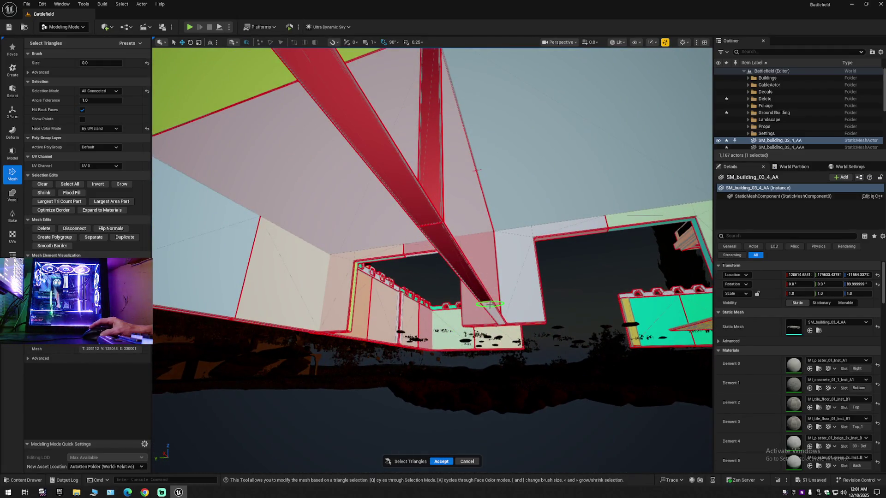
pyautogui.moveTo(438, 283); pyautogui.dragTo(350, 255)
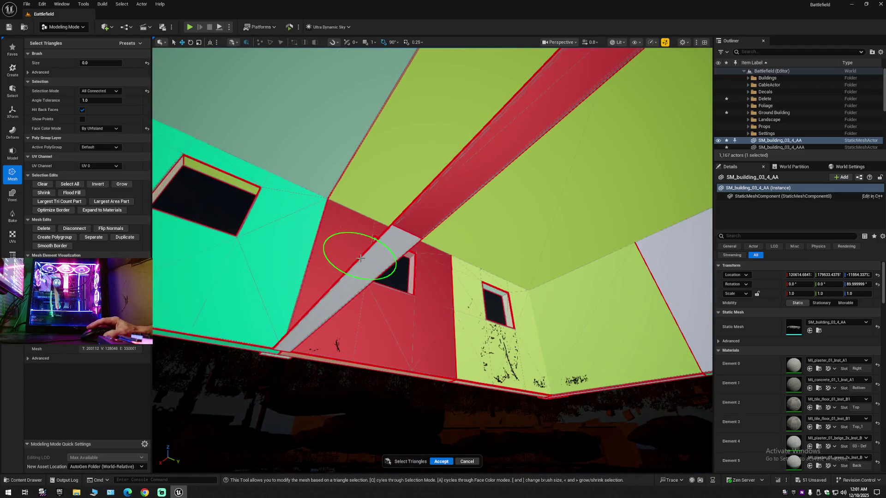
pyautogui.hotkey('ctrl', 'z')
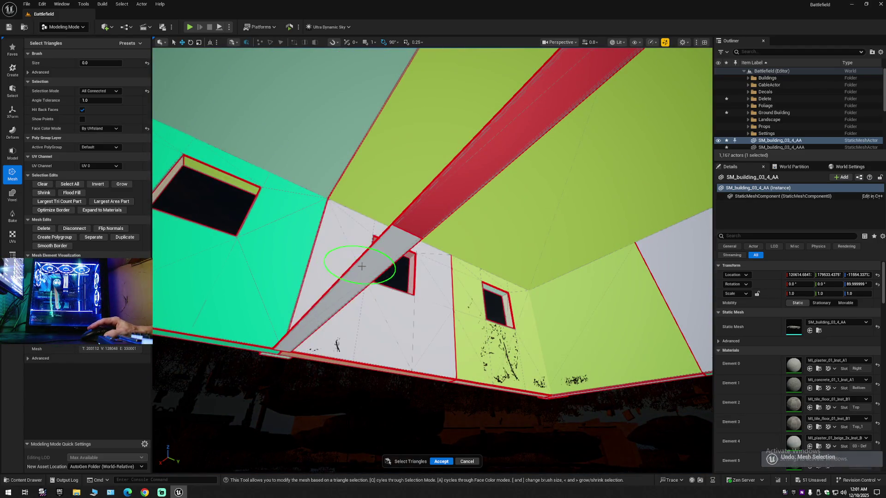
pyautogui.hotkey('ctrl', 'z')
pyautogui.moveTo(364, 277)
pyautogui.mouseDown()
pyautogui.moveTo(329, 234)
pyautogui.moveTo(154, 192)
pyautogui.moveTo(164, 240)
pyautogui.moveTo(296, 295)
pyautogui.moveTo(305, 296)
pyautogui.moveTo(295, 288)
pyautogui.moveTo(300, 259)
pyautogui.moveTo(382, 298)
pyautogui.mouseUp()
# - Repaint the salmon, beige, centre, side and green wall panels plus the freestanding pillar
pyautogui.moveTo(493, 266)
pyautogui.mouseDown()
pyautogui.moveTo(355, 251)
pyautogui.moveTo(425, 257)
pyautogui.moveTo(371, 257)
pyautogui.mouseUp()
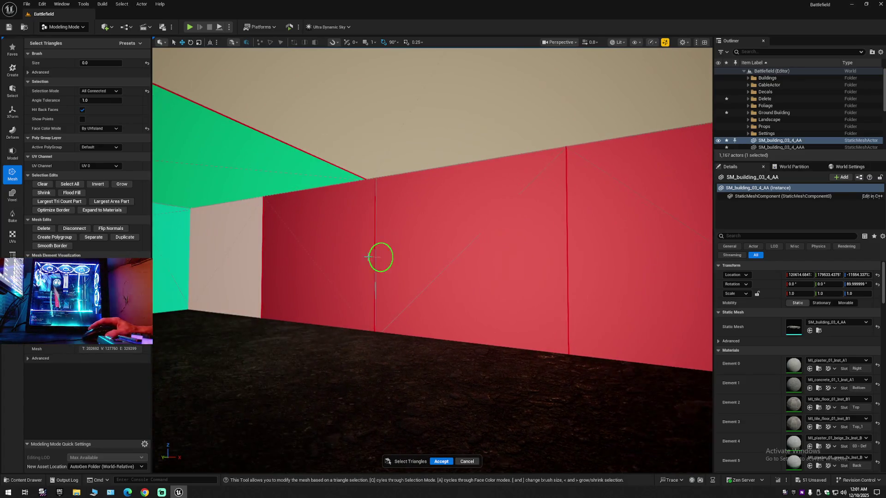
pyautogui.hotkey('ctrl', 'z')
pyautogui.hotkey('ctrl', 'z')
pyautogui.hotkey('ctrl', 'z')
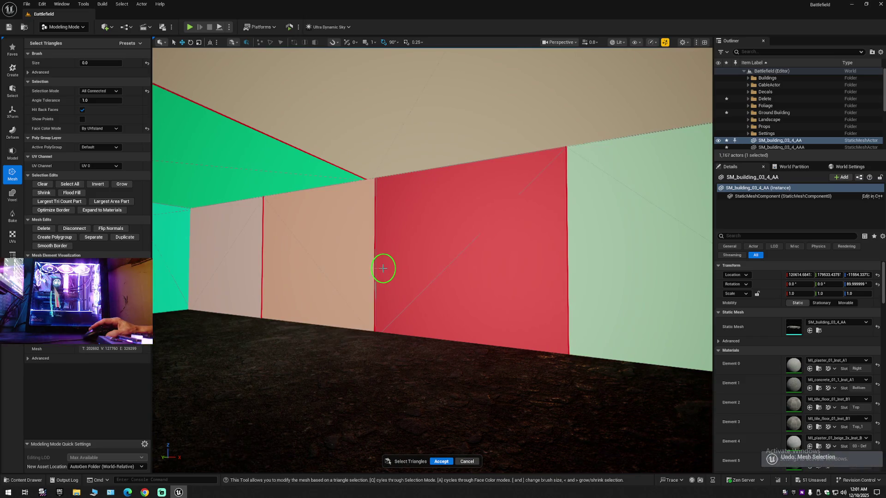
pyautogui.moveTo(267, 260)
pyautogui.mouseDown()
pyautogui.moveTo(242, 259)
pyautogui.moveTo(425, 261)
pyautogui.moveTo(475, 287)
pyautogui.mouseUp()
pyautogui.scroll(3, 485, 266)
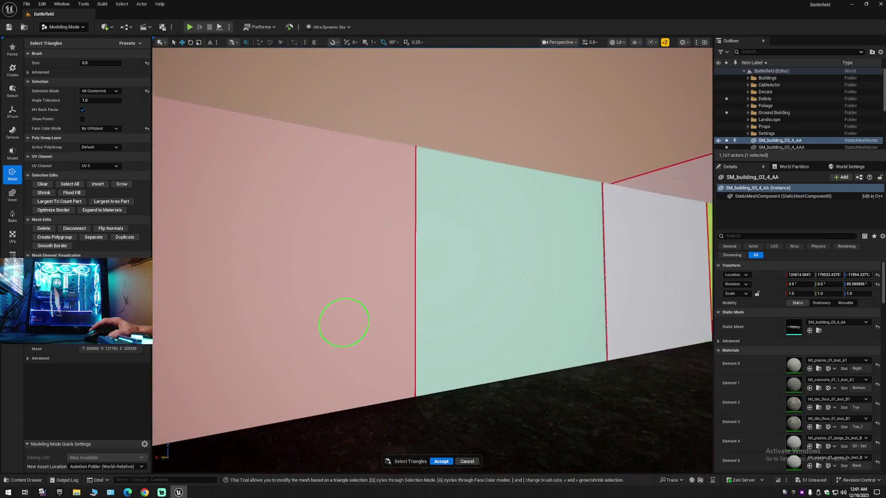
pyautogui.moveTo(413, 284); pyautogui.dragTo(639, 265)
pyautogui.moveTo(548, 258); pyautogui.dragTo(564, 253)
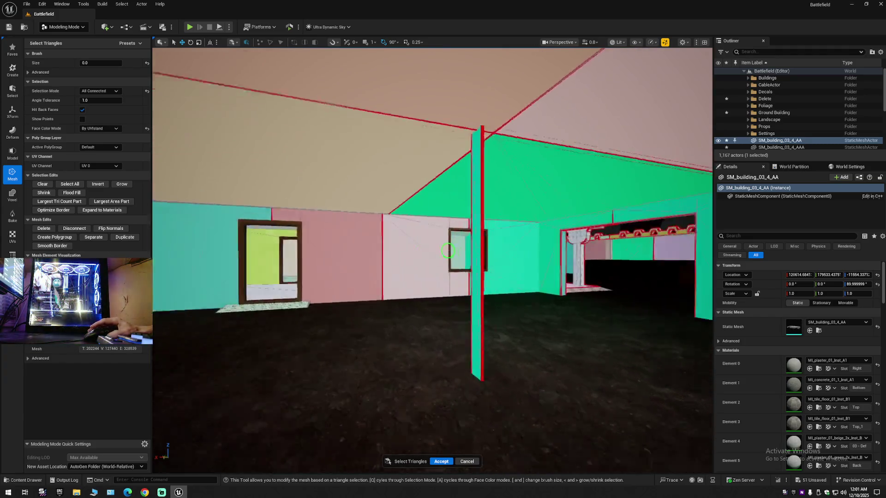
pyautogui.moveTo(572, 277); pyautogui.dragTo(573, 262)
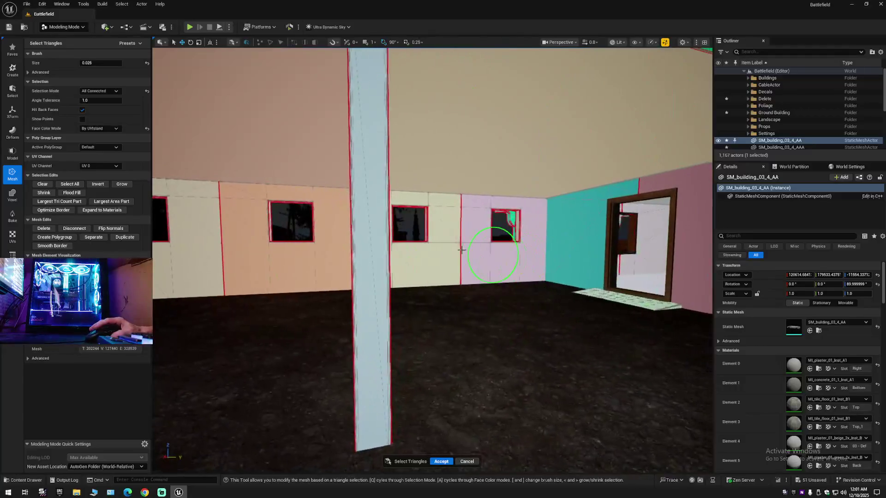
# - Enlarge the selection brush to 0.025 and add the ceiling beam
pyautogui.press(']')
pyautogui.moveTo(411, 57); pyautogui.dragTo(390, 287)
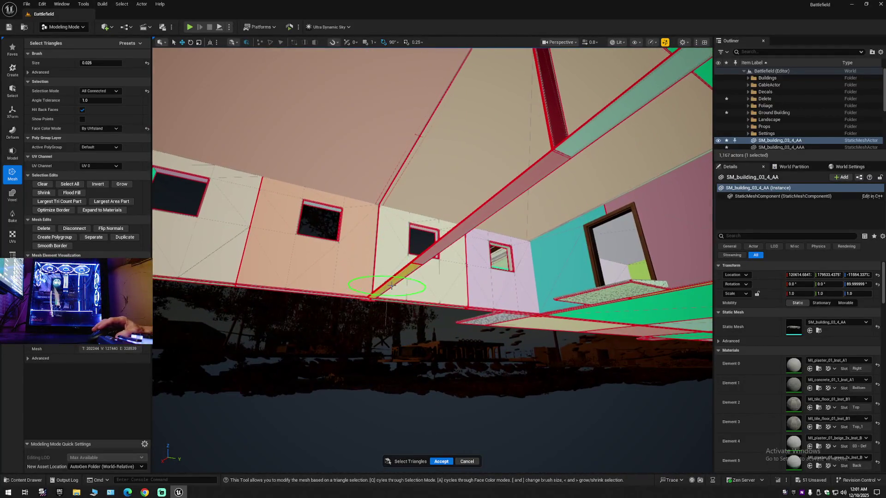
pyautogui.moveTo(436, 247); pyautogui.dragTo(406, 238)
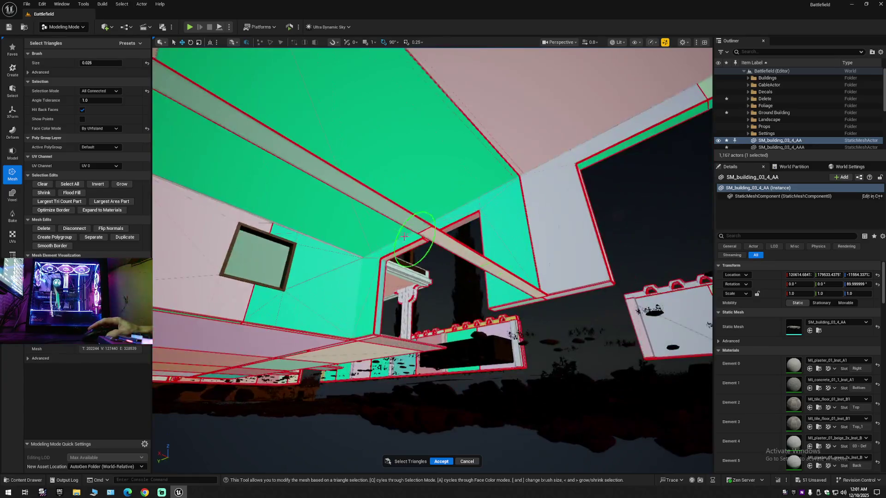
pyautogui.click(396, 217)
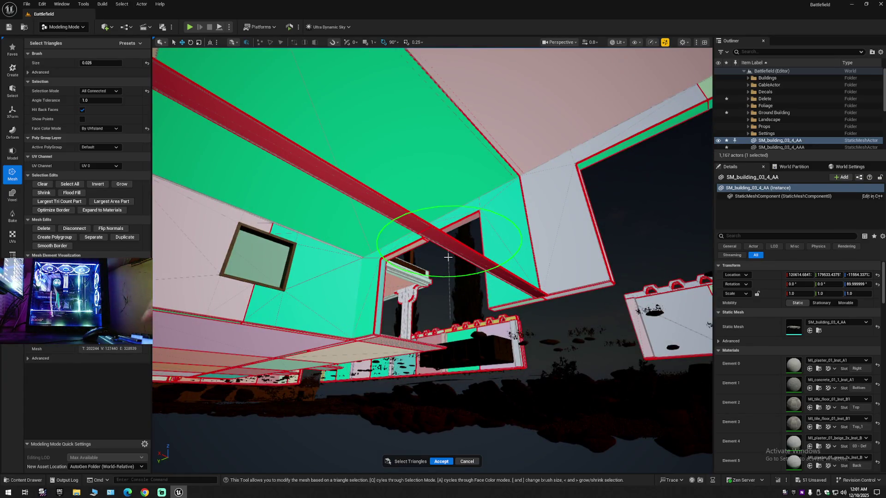
# - Fly through the interior rooms, undo the red wall's selection, and inspect the exterior porch
pyautogui.moveTo(447, 257); pyautogui.dragTo(653, 425)
pyautogui.moveTo(689, 320); pyautogui.dragTo(689, 320)
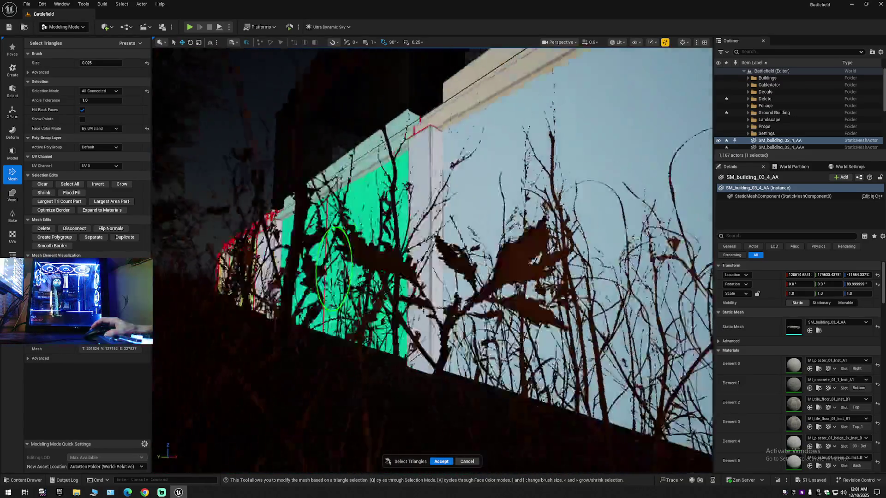
pyautogui.moveTo(333, 267); pyautogui.dragTo(284, 272)
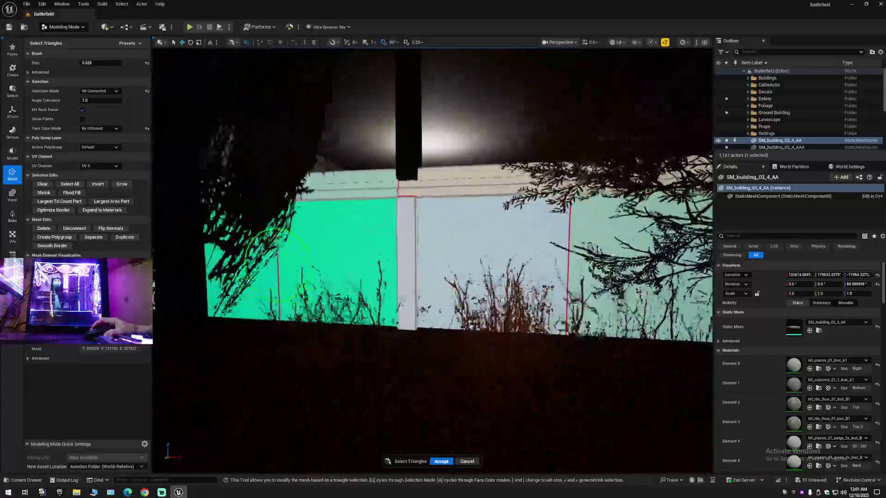
pyautogui.moveTo(371, 263)
pyautogui.mouseDown()
pyautogui.moveTo(434, 259)
pyautogui.moveTo(357, 255)
pyautogui.mouseUp()
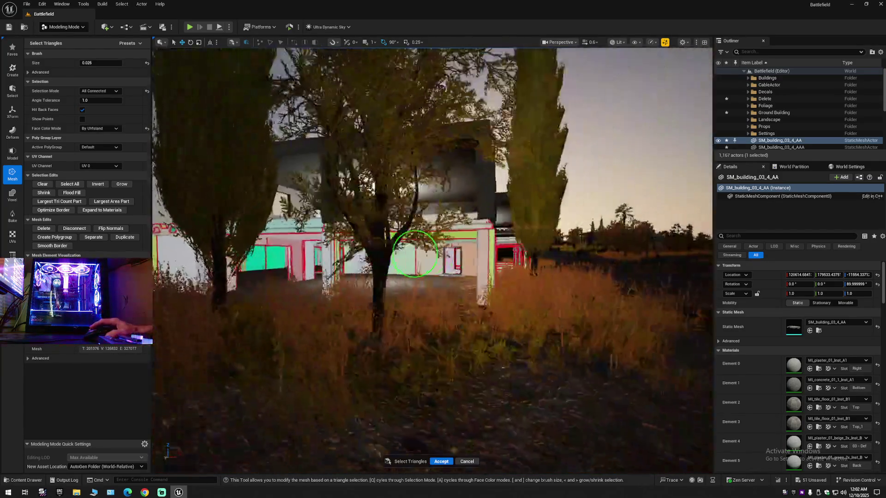
pyautogui.moveTo(414, 254); pyautogui.dragTo(450, 86)
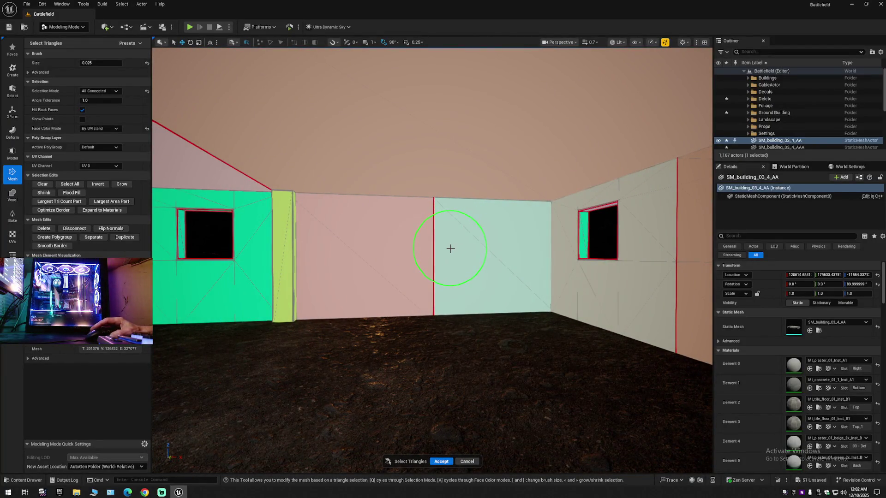
pyautogui.moveTo(321, 289)
pyautogui.mouseDown()
pyautogui.moveTo(469, 271)
pyautogui.moveTo(457, 304)
pyautogui.mouseUp()
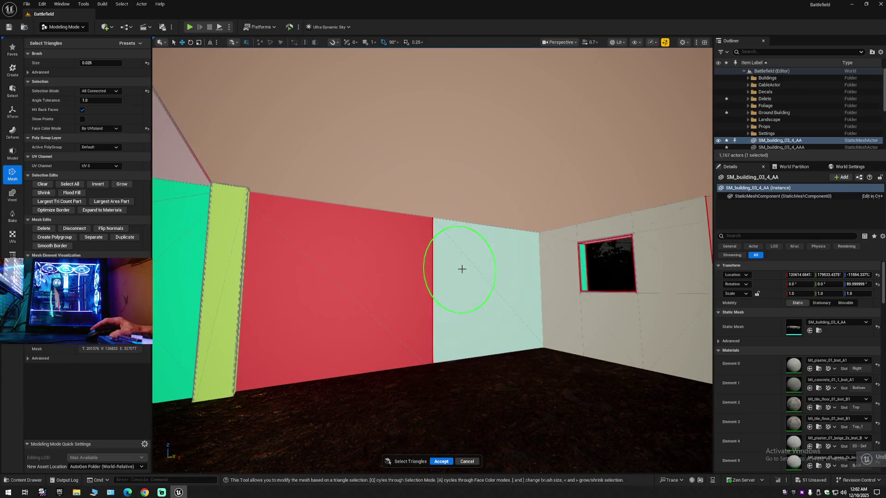
pyautogui.hotkey('ctrl', 'z')
pyautogui.moveTo(423, 289)
pyautogui.mouseDown()
pyautogui.moveTo(385, 273)
pyautogui.moveTo(475, 316)
pyautogui.moveTo(402, 288)
pyautogui.mouseUp()
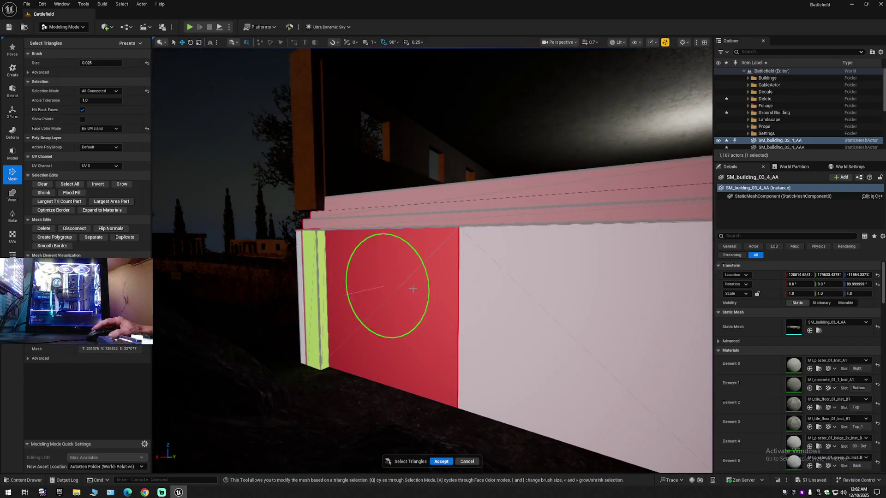
pyautogui.moveTo(497, 301)
pyautogui.mouseDown()
pyautogui.moveTo(392, 296)
pyautogui.moveTo(425, 286)
pyautogui.moveTo(291, 346)
pyautogui.mouseUp()
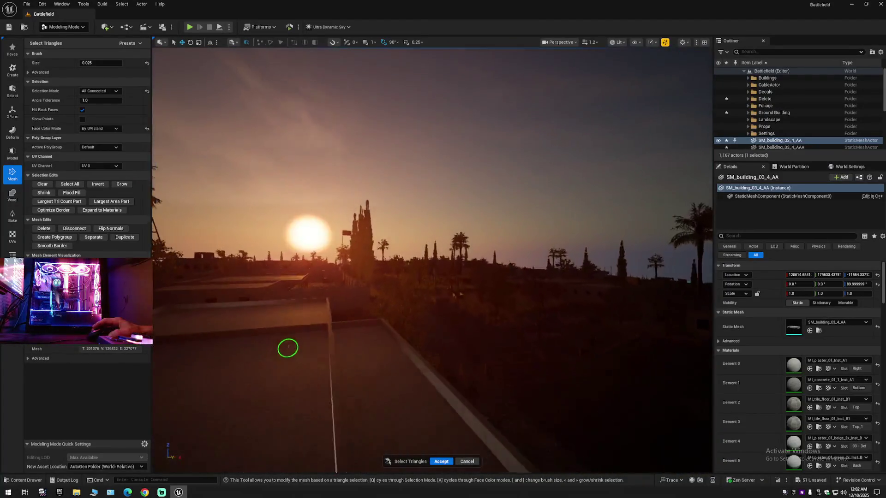
pyautogui.moveTo(374, 385)
pyautogui.mouseDown()
pyautogui.moveTo(358, 336)
pyautogui.moveTo(499, 300)
pyautogui.mouseUp()
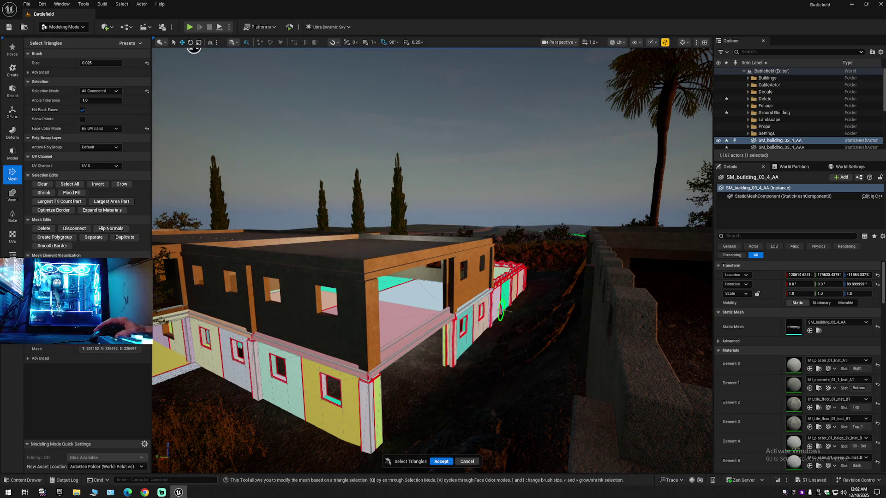
# - Fly into the ground floor and accept the triangle selection on SM_building_03_4_AA
pyautogui.moveTo(448, 394)
pyautogui.mouseDown()
pyautogui.moveTo(452, 415)
pyautogui.moveTo(461, 397)
pyautogui.moveTo(464, 404)
pyautogui.moveTo(441, 388)
pyautogui.mouseUp()
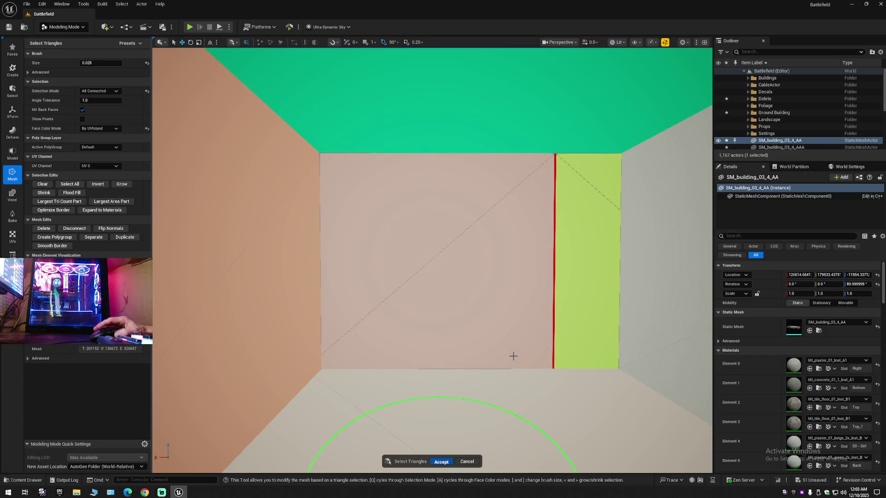
pyautogui.press('Return')
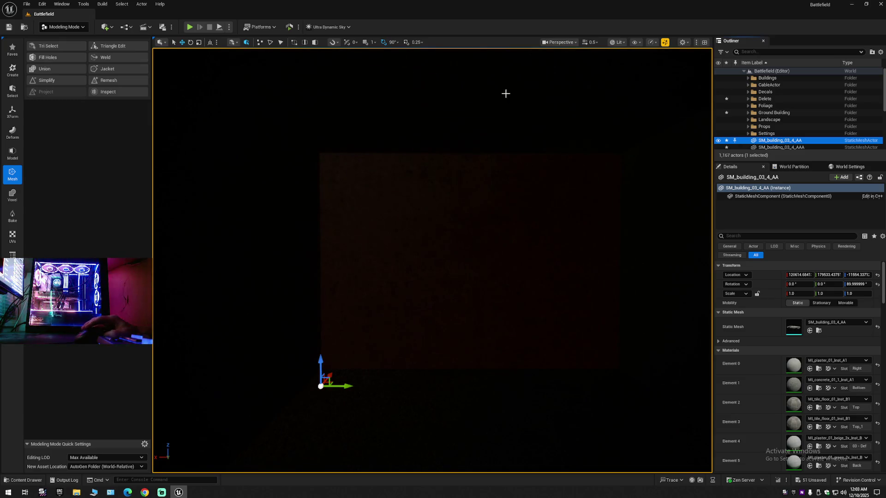
# - Collapse the Outliner, expand Battlefield (Editor), and select upper-floor wall SM_building_03_4_AAA3
pyautogui.click(871, 52)
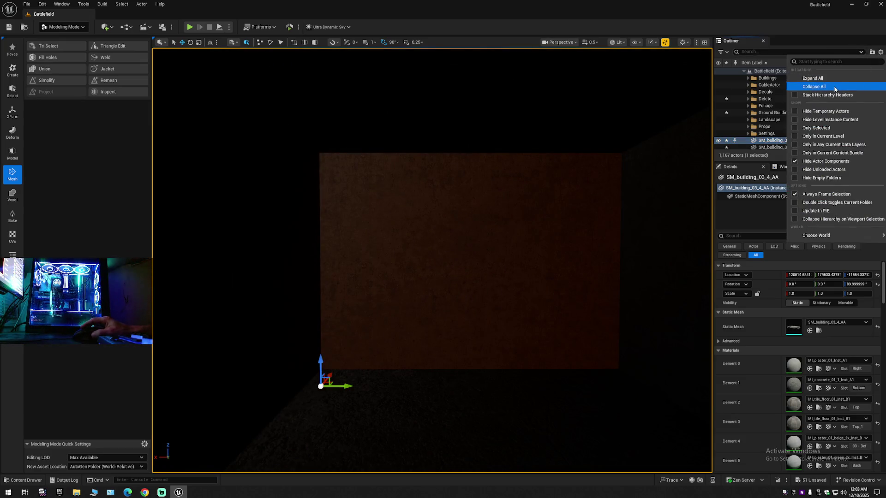
pyautogui.click(793, 84)
pyautogui.click(743, 72)
pyautogui.moveTo(470, 272)
pyautogui.mouseDown()
pyautogui.moveTo(323, 261)
pyautogui.moveTo(369, 256)
pyautogui.moveTo(449, 275)
pyautogui.moveTo(448, 169)
pyautogui.mouseUp()
pyautogui.click(445, 249)
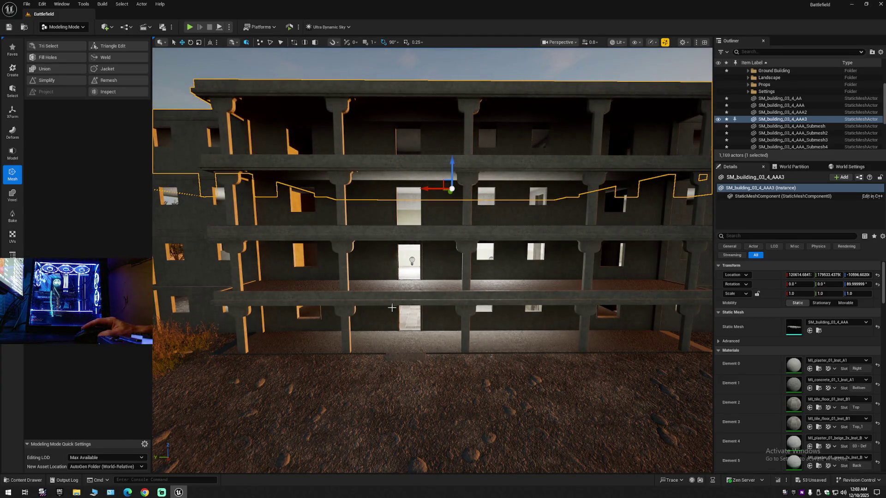
# - Copy SM_building_03_4_AAA3 one floor upward as SM_building_03_4_AAA4, then clear the selection
pyautogui.scroll(-10, 526, 63)
pyautogui.press('e')
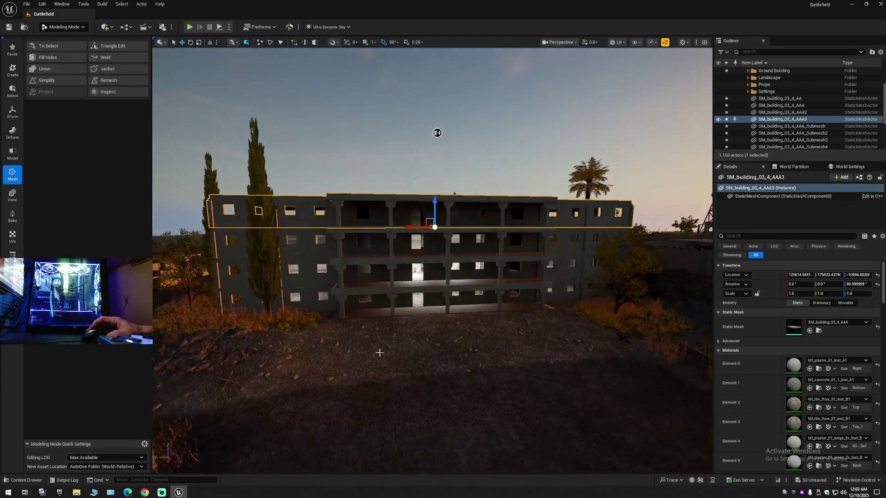
pyautogui.moveTo(431, 207)
pyautogui.mouseDown()
pyautogui.moveTo(431, 160)
pyautogui.moveTo(431, 179)
pyautogui.mouseUp()
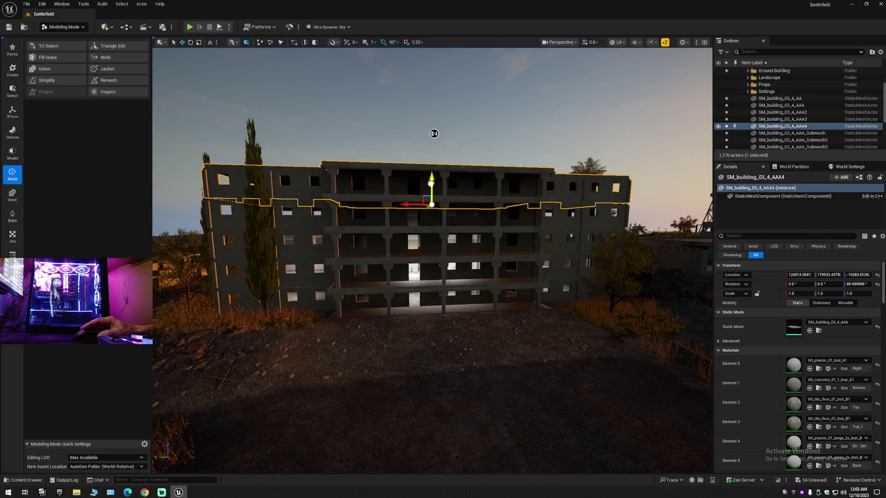
pyautogui.scroll(-1, 430, 182)
pyautogui.moveTo(355, 119)
pyautogui.mouseDown()
pyautogui.moveTo(544, 220)
pyautogui.moveTo(524, 245)
pyautogui.moveTo(469, 139)
pyautogui.moveTo(447, 145)
pyautogui.moveTo(443, 136)
pyautogui.moveTo(445, 76)
pyautogui.moveTo(478, 75)
pyautogui.moveTo(437, 115)
pyautogui.moveTo(451, 133)
pyautogui.mouseUp()
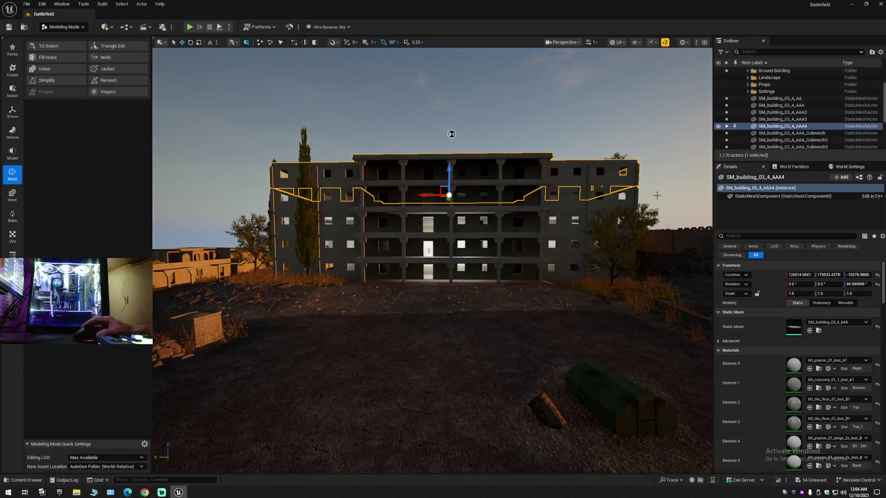
pyautogui.click(880, 52)
pyautogui.click(826, 85)
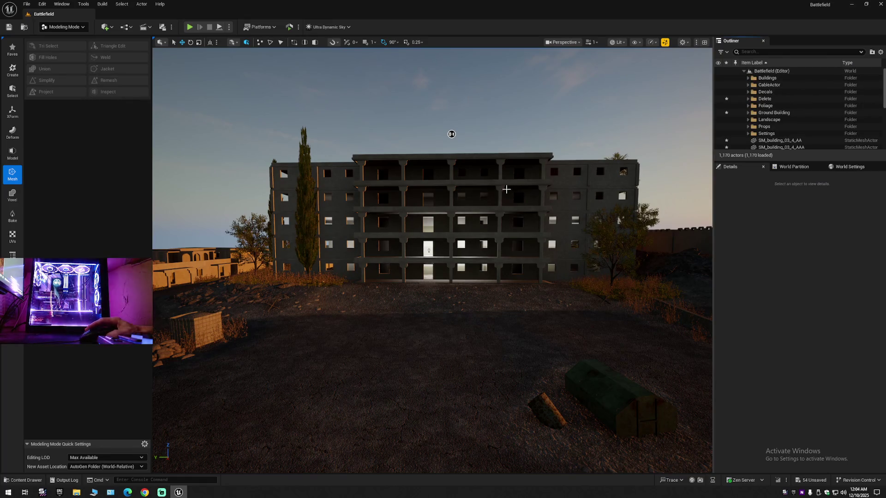
pyautogui.moveTo(451, 134)
pyautogui.mouseDown()
pyautogui.moveTo(453, 142)
pyautogui.moveTo(340, 131)
pyautogui.moveTo(461, 139)
pyautogui.moveTo(445, 116)
pyautogui.moveTo(533, 105)
pyautogui.moveTo(581, 169)
pyautogui.moveTo(312, 132)
pyautogui.moveTo(250, 56)
pyautogui.moveTo(233, 59)
pyautogui.moveTo(300, 99)
pyautogui.moveTo(259, 106)
pyautogui.moveTo(504, 211)
pyautogui.moveTo(440, 240)
pyautogui.moveTo(480, 233)
pyautogui.moveTo(418, 309)
pyautogui.mouseUp()
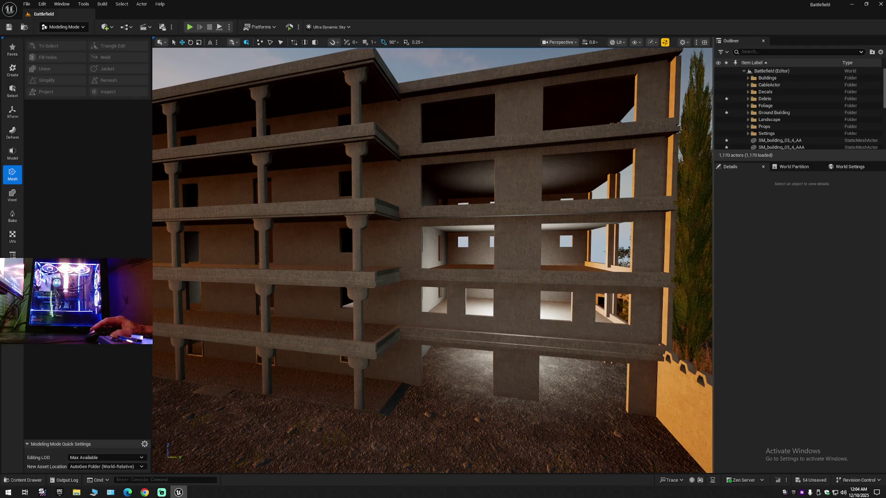
# - Click the SM_building_03_4_AAA window pieces, collapse the Outliner to its folders, and deselect
pyautogui.click(418, 323)
pyautogui.click(556, 319)
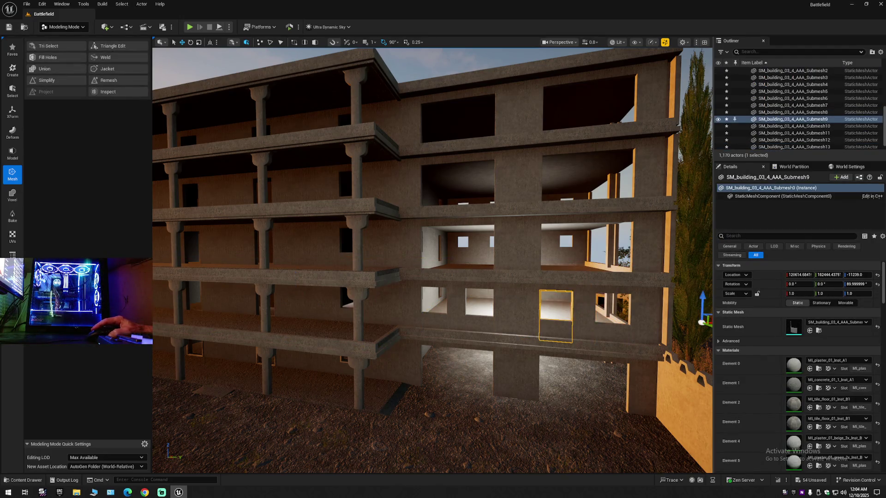
pyautogui.click(593, 323)
pyautogui.click(881, 52)
pyautogui.click(826, 85)
pyautogui.press('Escape')
# - Fly the camera over the rooftops to face the multi-storey building head-on
pyautogui.moveTo(572, 184); pyautogui.dragTo(632, 152)
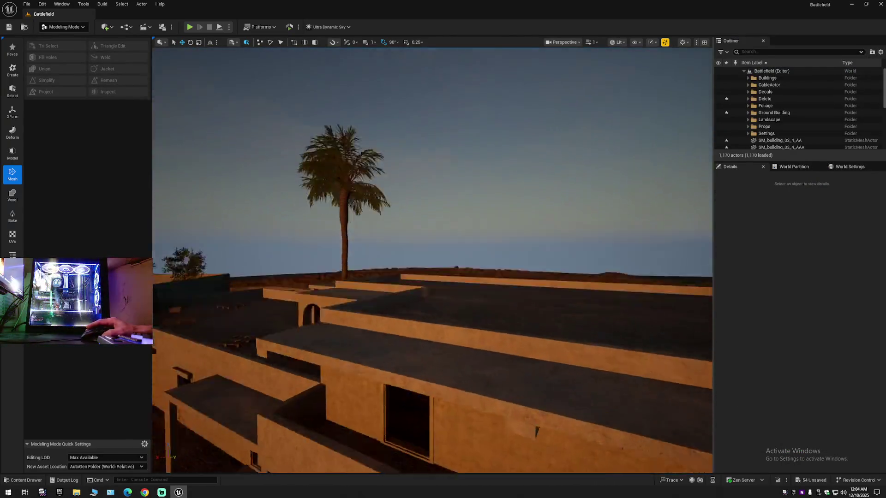
pyautogui.scroll(-3, 433, 261)
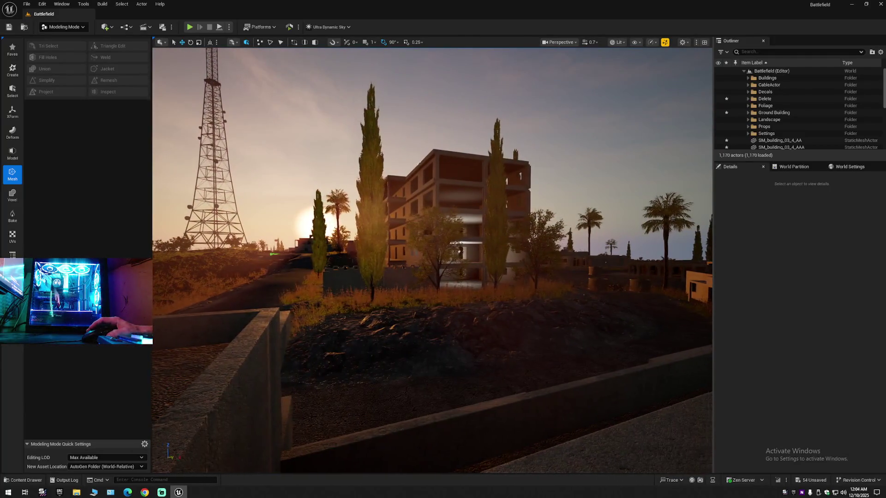
pyautogui.moveTo(432, 261)
pyautogui.mouseDown()
pyautogui.moveTo(383, 249)
pyautogui.moveTo(348, 194)
pyautogui.moveTo(275, 157)
pyautogui.mouseUp()
pyautogui.moveTo(323, 106); pyautogui.dragTo(337, 106)
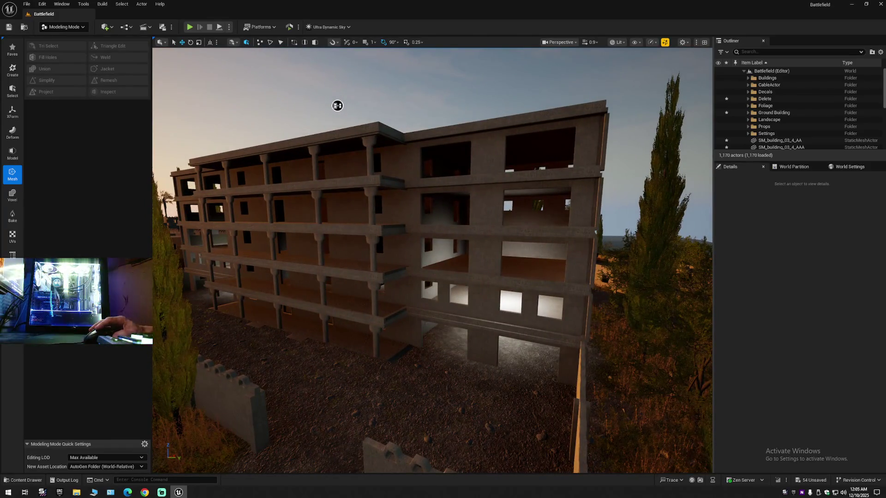
# - Select the top floor mesh and undo the three duplicated upper floors with Ctrl+Z
pyautogui.click(397, 156)
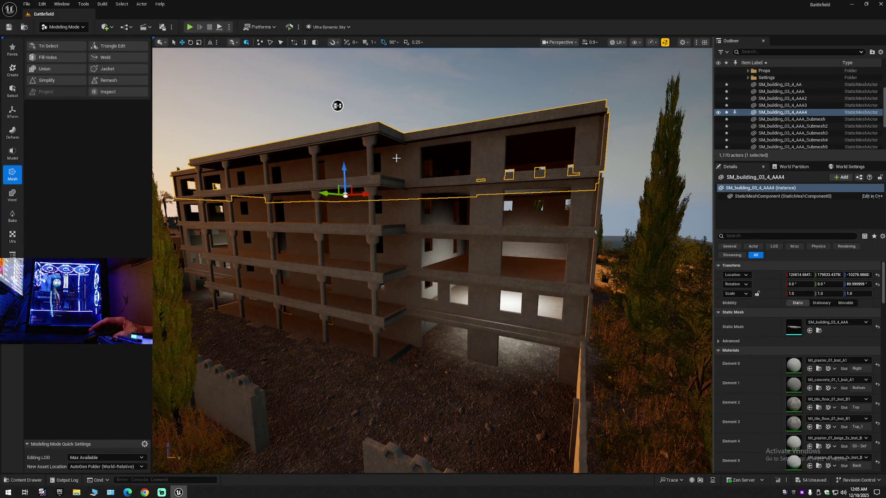
pyautogui.hotkey('ctrl', 'z')
pyautogui.hotkey('ctrl', 'z')
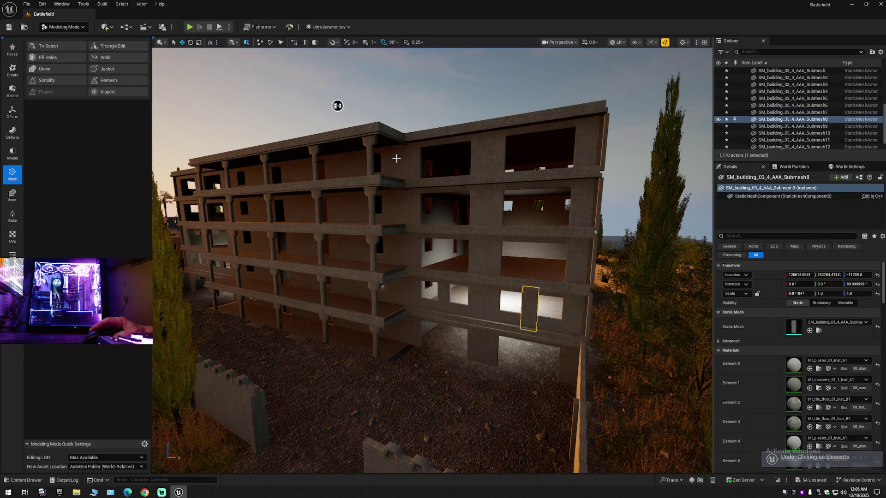
pyautogui.hotkey('ctrl', 'z')
pyautogui.hotkey('ctrl', 'z')
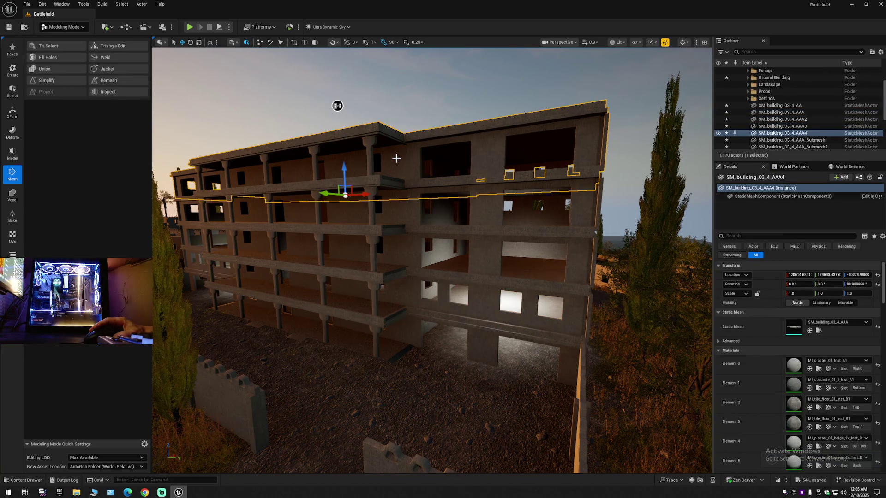
pyautogui.hotkey('ctrl', 'z')
pyautogui.hotkey('ctrl', 'z')
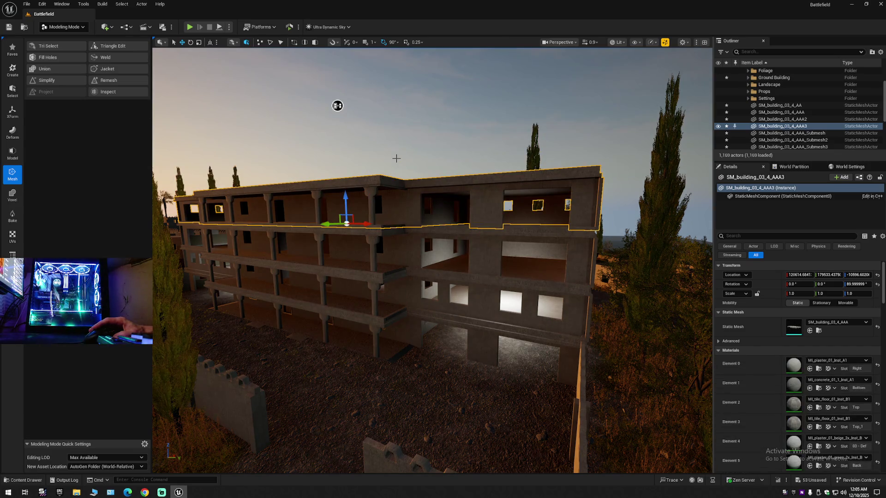
pyautogui.hotkey('ctrl', 'z')
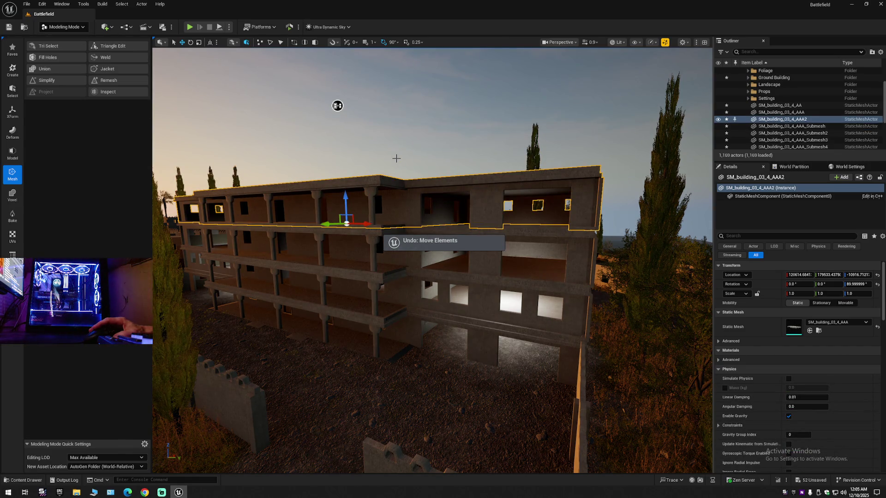
pyautogui.hotkey('ctrl', 'z')
pyautogui.hotkey('ctrl', 'z')
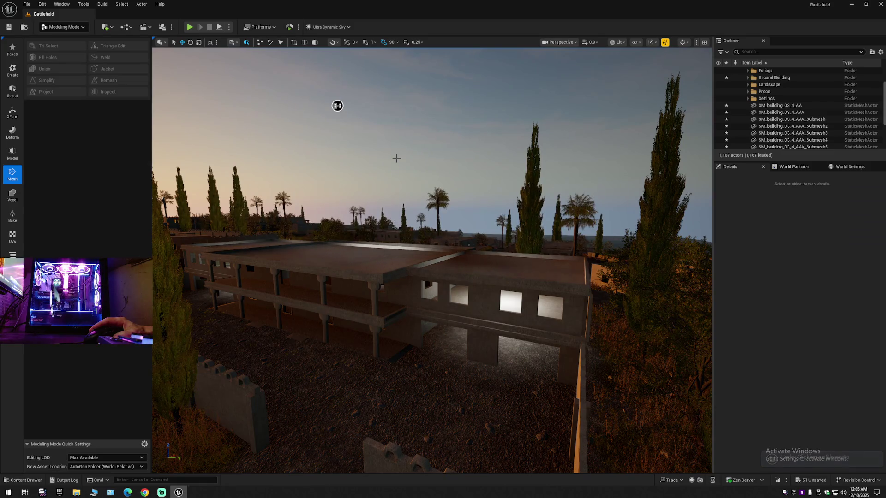
# - Collapse the Outliner to the level's folders and switch back to Selection Mode
pyautogui.moveTo(337, 106)
pyautogui.mouseDown()
pyautogui.moveTo(221, 75)
pyautogui.moveTo(248, 83)
pyautogui.moveTo(214, 47)
pyautogui.moveTo(199, 53)
pyautogui.mouseUp()
pyautogui.scroll(2, 199, 53)
pyautogui.click(882, 52)
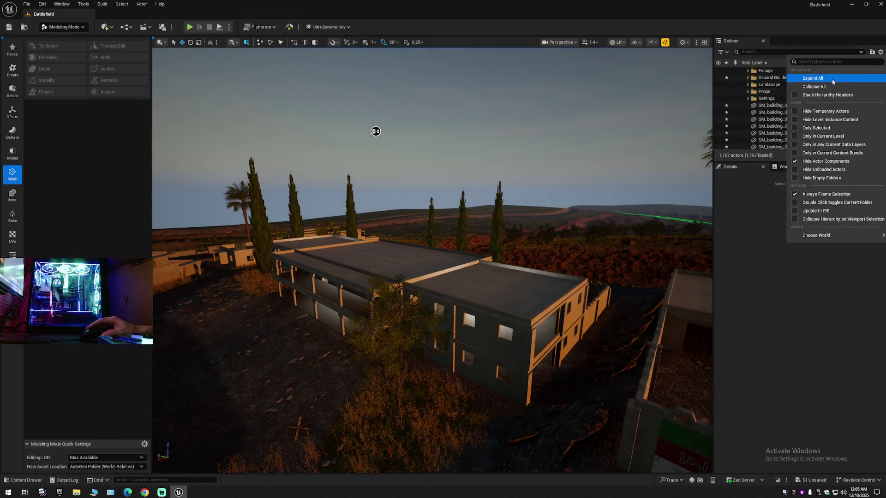
pyautogui.click(821, 85)
pyautogui.click(743, 71)
pyautogui.click(62, 27)
pyautogui.click(58, 39)
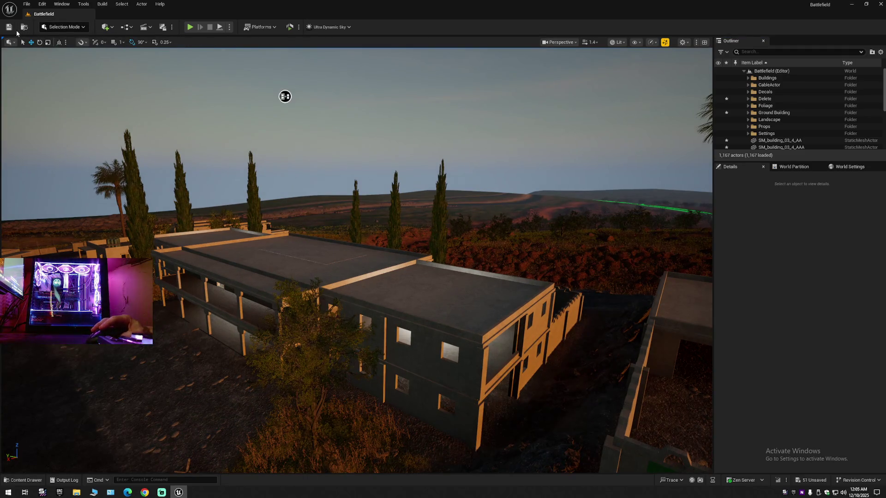
# - Save the Battlefield level with the toolbar Save and File > Save Current Level
pyautogui.click(9, 27)
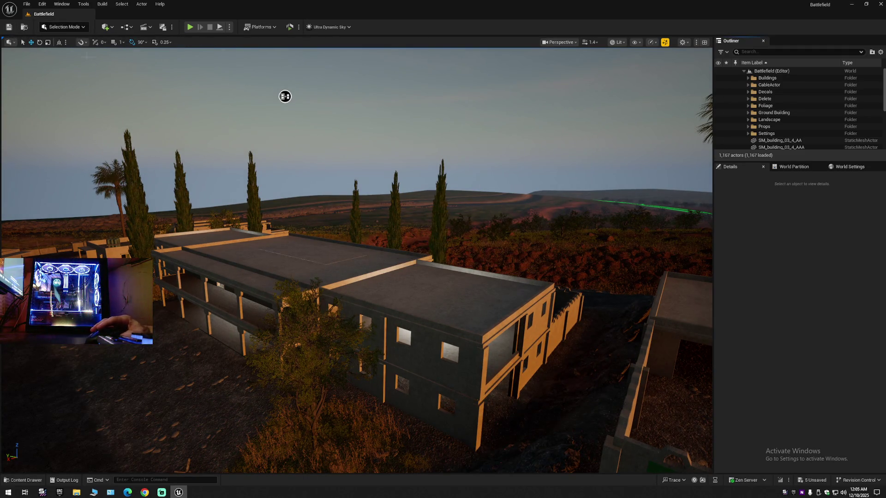
pyautogui.click(26, 4)
pyautogui.click(48, 88)
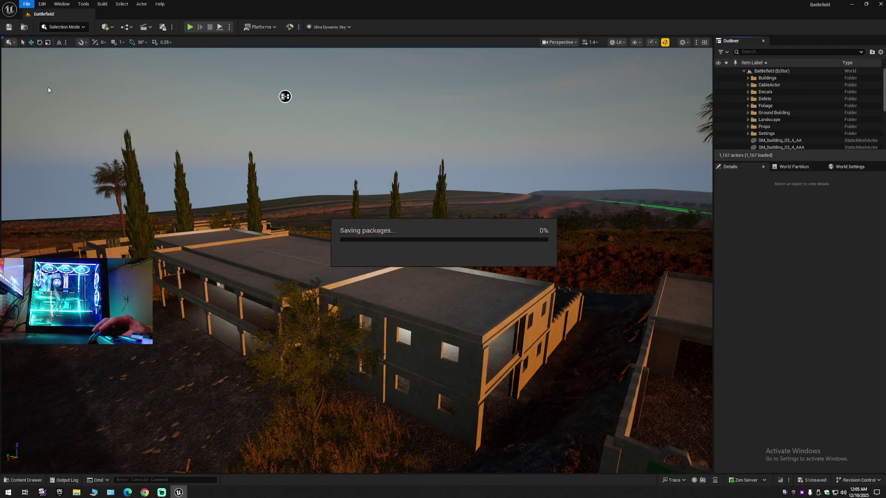
pyautogui.click(26, 5)
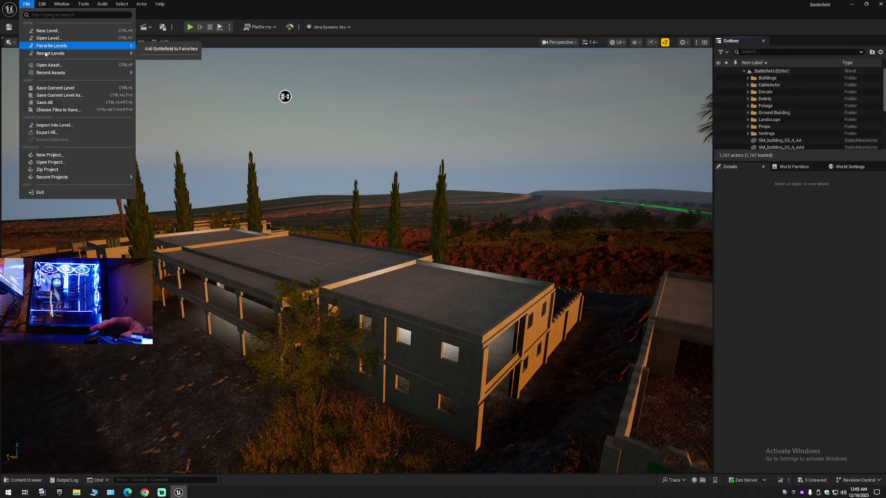
pyautogui.click(10, 28)
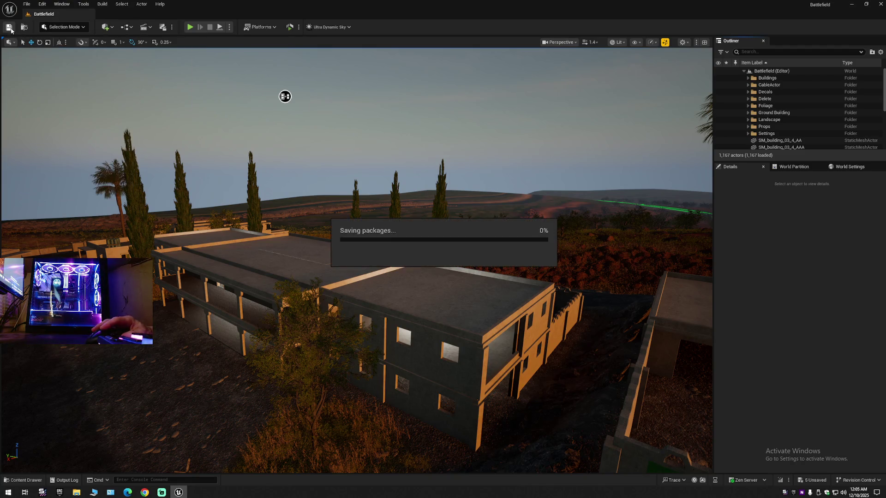
pyautogui.click(27, 4)
pyautogui.moveTo(53, 73)
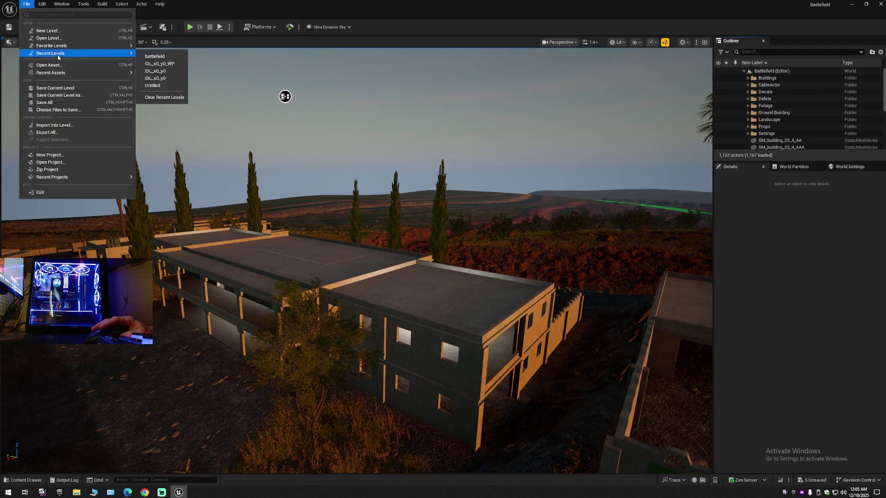
pyautogui.click(53, 89)
pyautogui.click(26, 4)
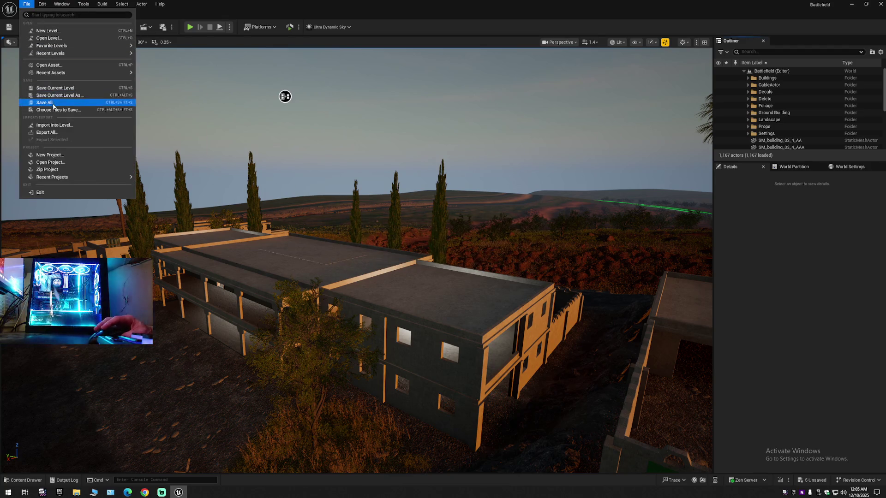
pyautogui.click(52, 89)
pyautogui.click(26, 4)
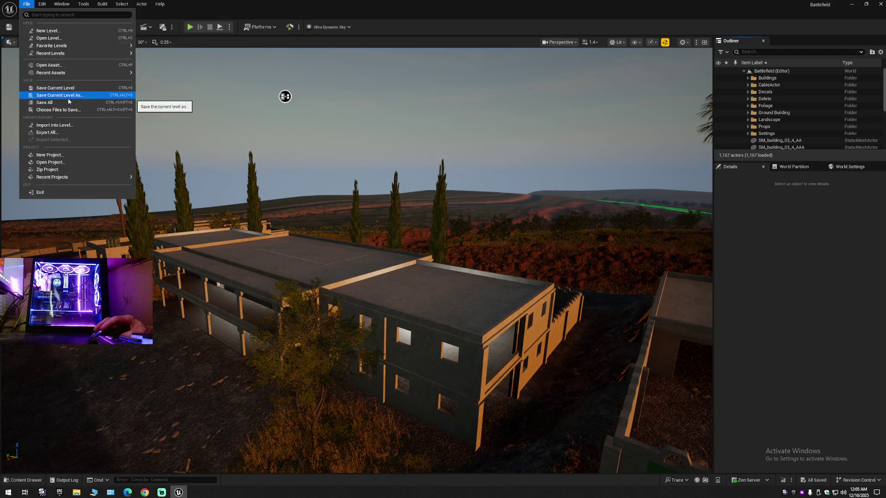
pyautogui.click(69, 98)
pyautogui.moveTo(442, 87)
pyautogui.mouseDown()
pyautogui.moveTo(520, 115)
pyautogui.moveTo(146, 109)
pyautogui.moveTo(107, 100)
pyautogui.mouseUp()
# - Use File > Save All, then File > Save Current Level As to show the Maps folder
pyautogui.click(27, 4)
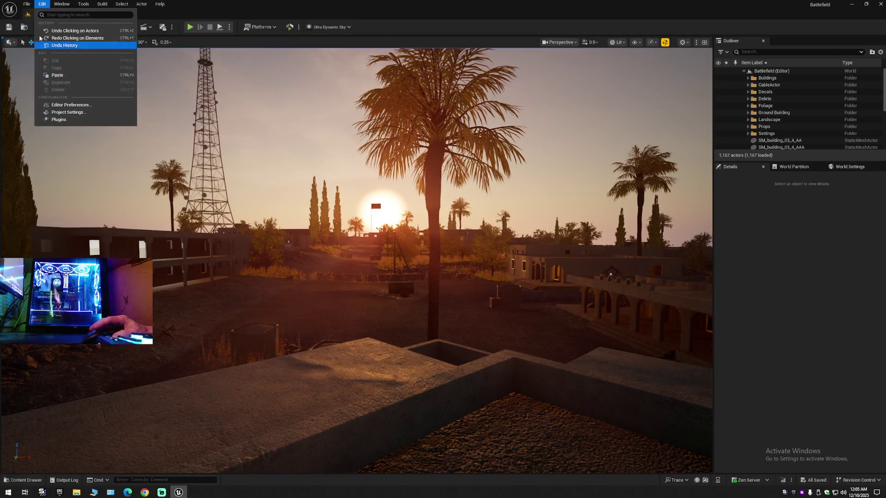
pyautogui.click(27, 4)
pyautogui.click(25, 5)
pyautogui.click(104, 102)
pyautogui.click(27, 4)
pyautogui.click(43, 105)
pyautogui.click(26, 4)
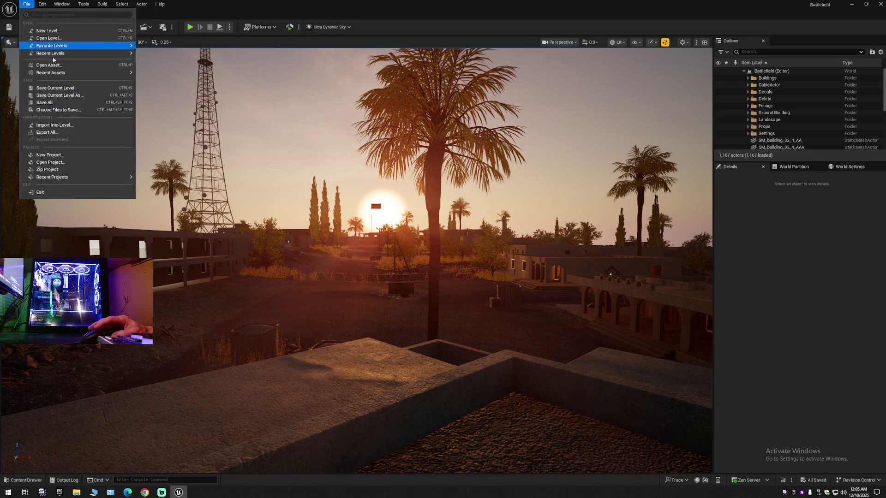
pyautogui.click(59, 95)
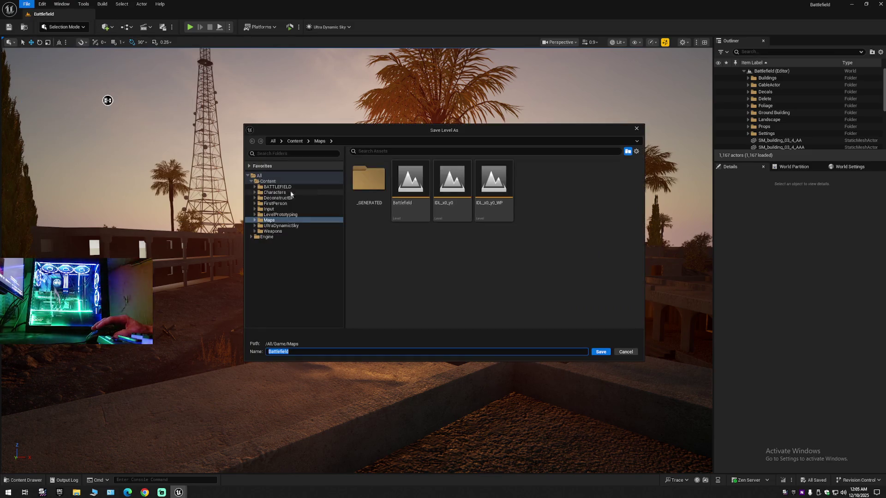
# - Overwrite the existing Battlefield map in Maps, confirming the replacement
pyautogui.doubleClick(413, 188)
pyautogui.click(461, 258)
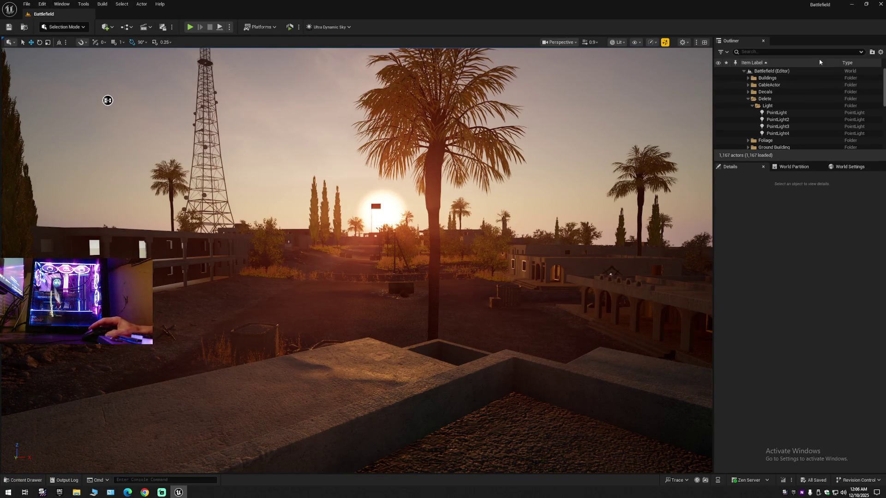
# - Expand Ground Building in the Outliner, select its 20 door frames and frame them in view
pyautogui.click(880, 52)
pyautogui.click(805, 89)
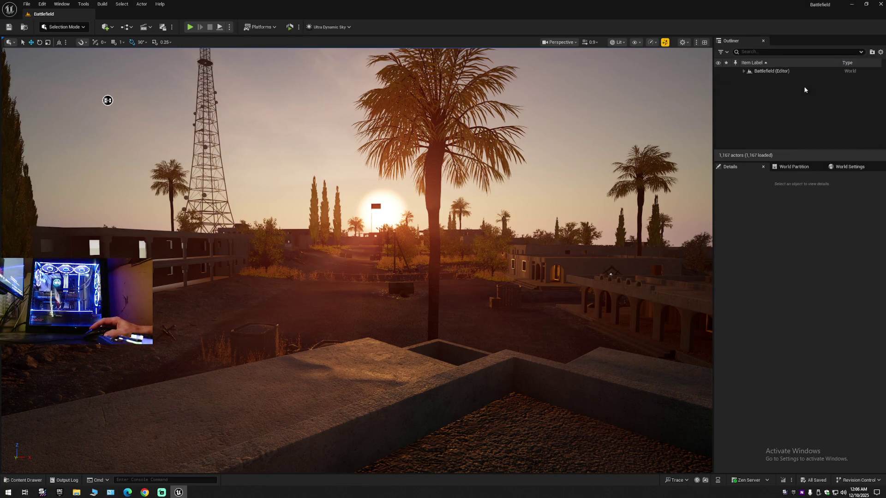
pyautogui.click(743, 71)
pyautogui.scroll(-3, 772, 97)
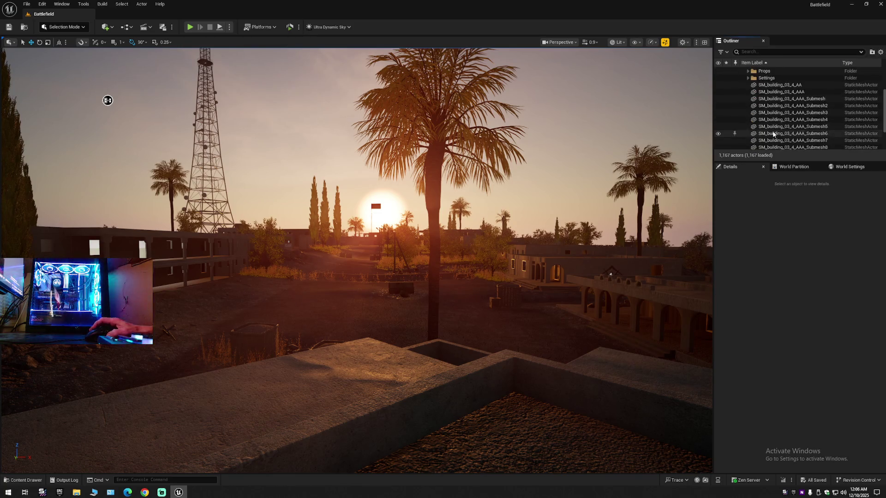
pyautogui.scroll(4, 766, 88)
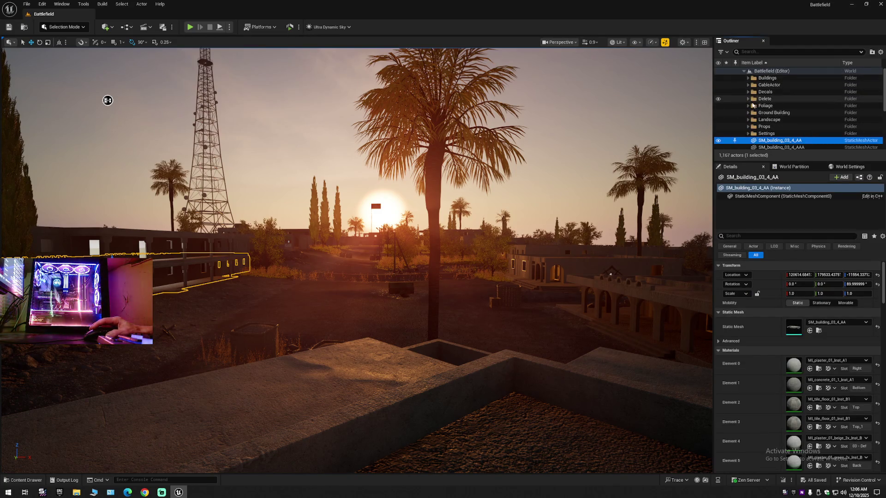
pyautogui.click(748, 113)
pyautogui.click(784, 119)
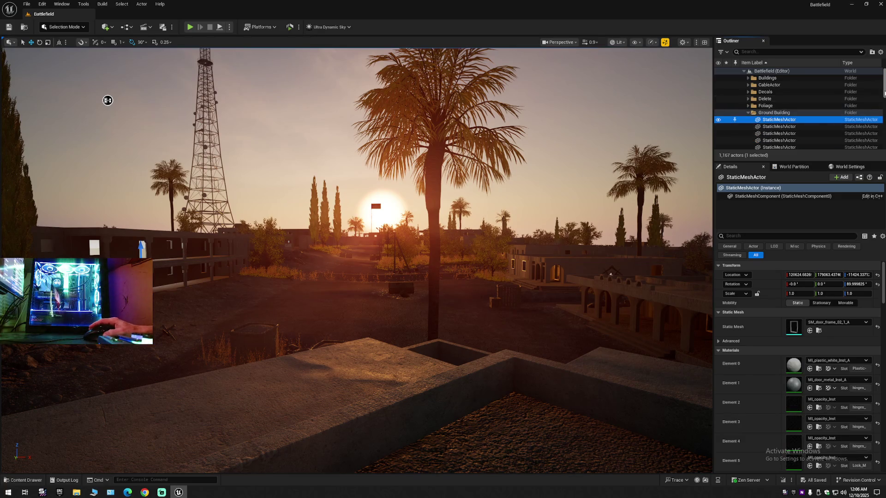
pyautogui.scroll(-7, 784, 111)
pyautogui.keyDown('shift'); pyautogui.click(777, 107); pyautogui.keyUp('shift')
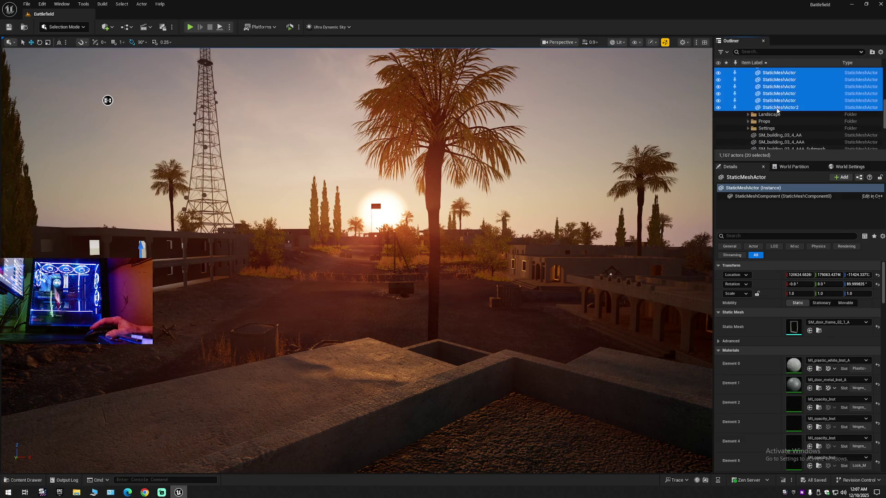
pyautogui.press('f')
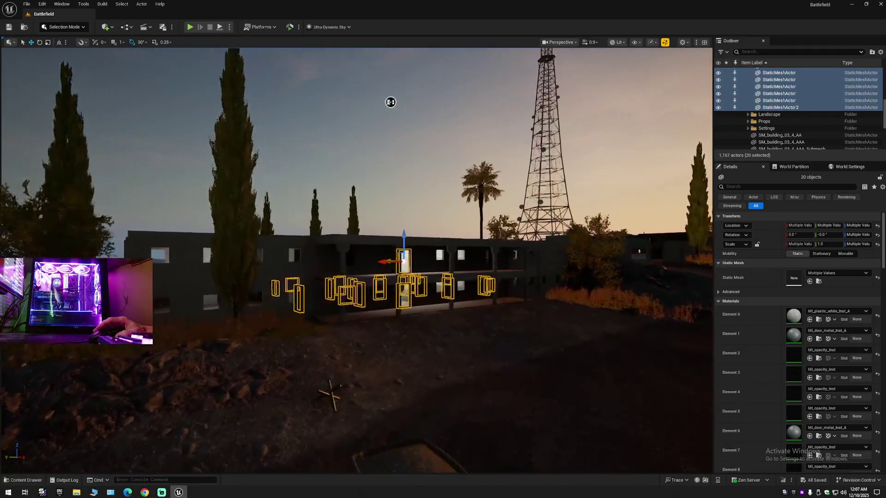
pyautogui.scroll(6, 391, 102)
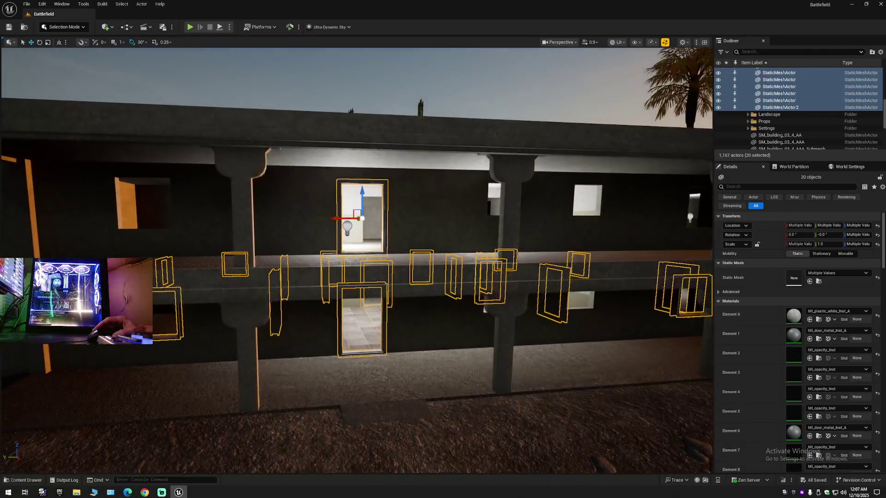
pyautogui.scroll(-8, 356, 260)
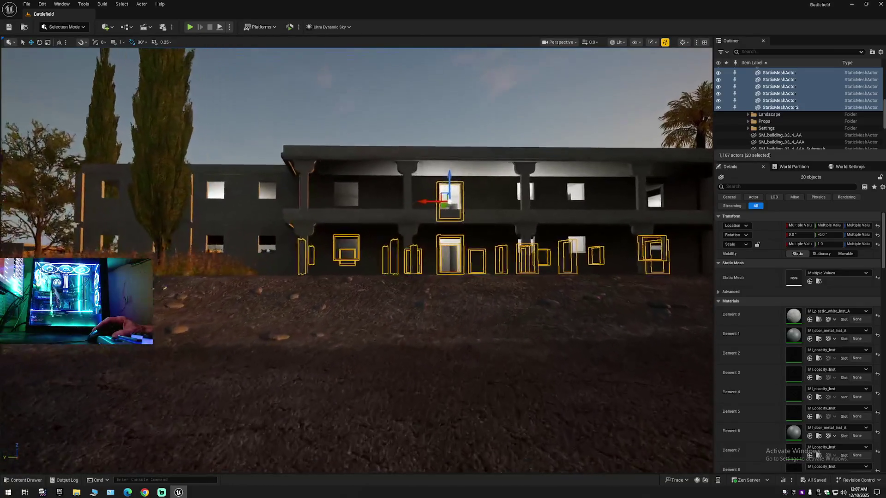
pyautogui.scroll(5, 357, 260)
pyautogui.moveTo(391, 236); pyautogui.dragTo(515, 150)
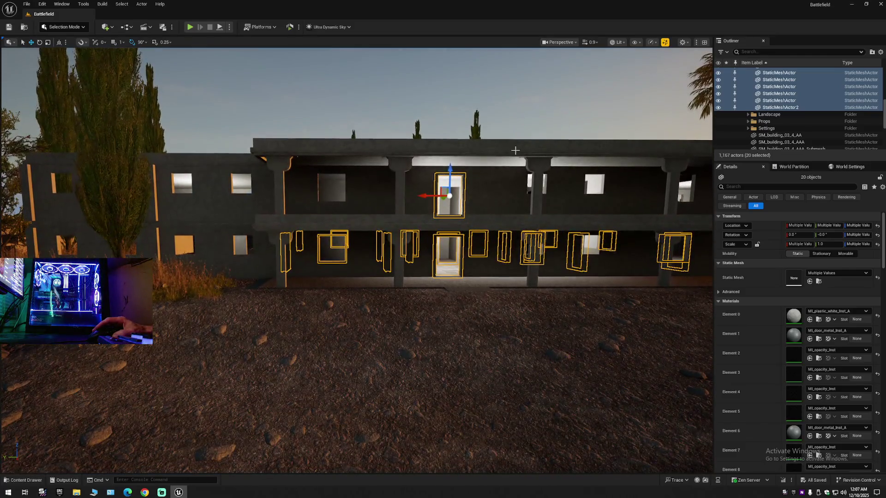
# - Move SM_building_03_4_AA into Ground Building, then collapse and hide that folder
pyautogui.click(364, 255)
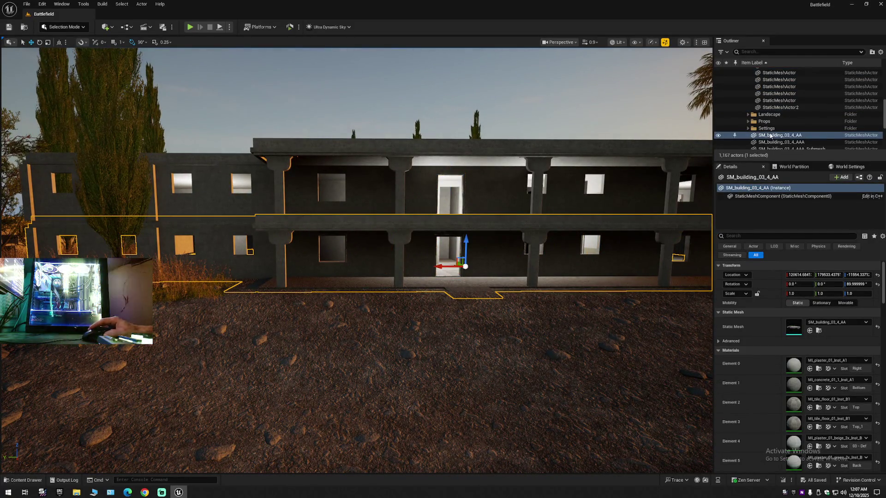
pyautogui.rightClick(770, 136)
pyautogui.moveTo(794, 391)
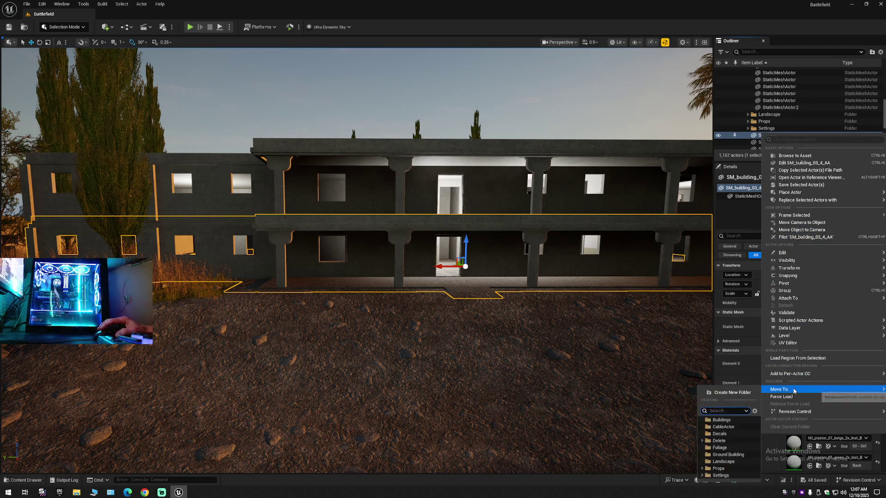
pyautogui.click(722, 455)
pyautogui.moveTo(884, 113); pyautogui.dragTo(885, 83)
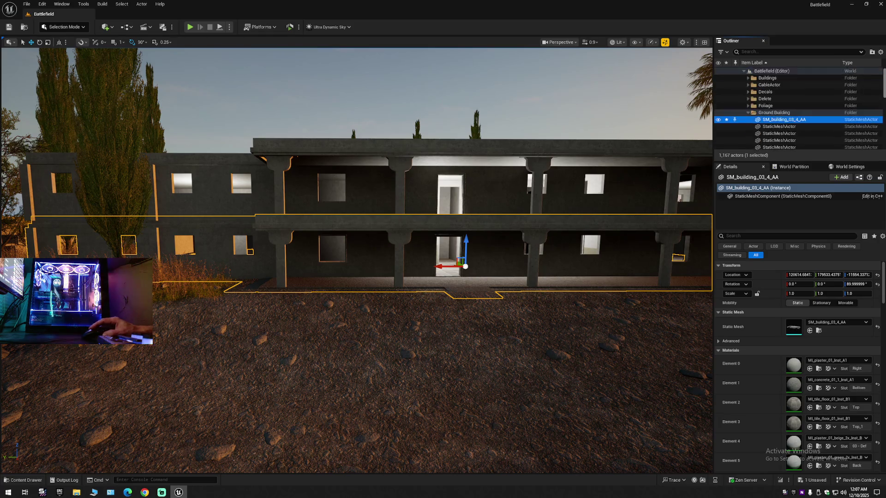
pyautogui.click(748, 113)
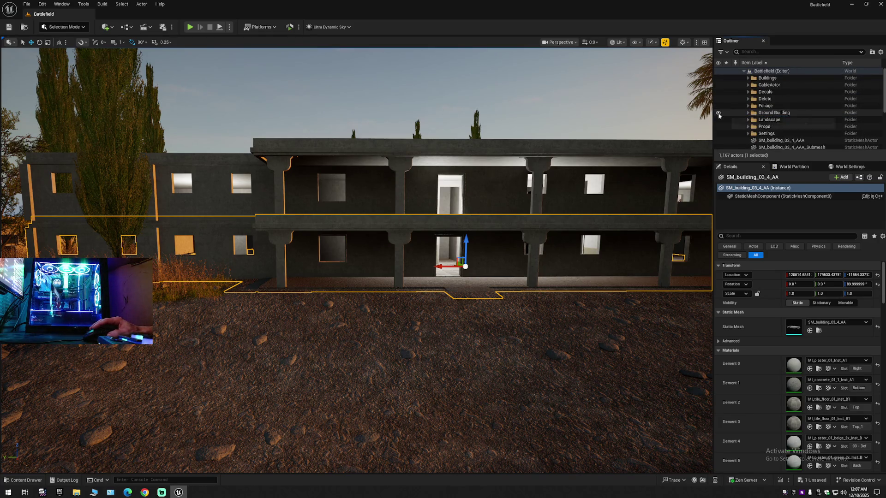
pyautogui.click(718, 113)
pyautogui.scroll(5, 357, 258)
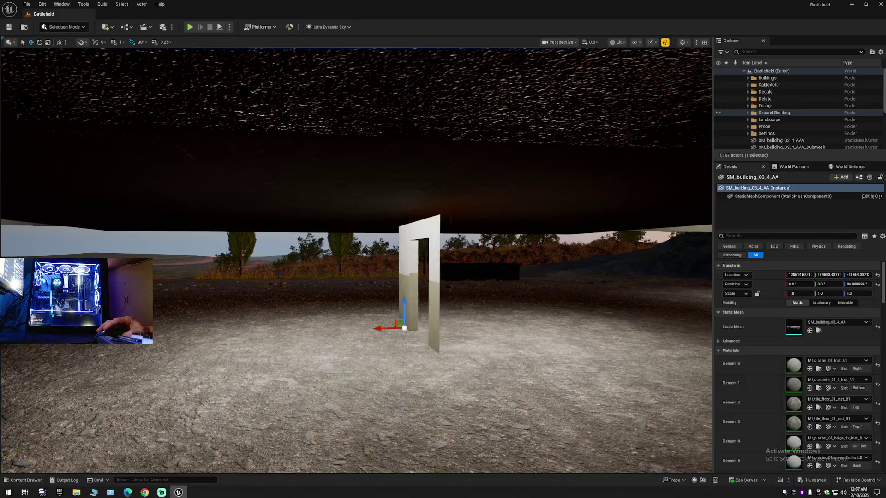
# - Move the stray SM_building_03_4_AAA_Submesh14 door frame into the Ground Building folder
pyautogui.click(434, 286)
pyautogui.rightClick(766, 147)
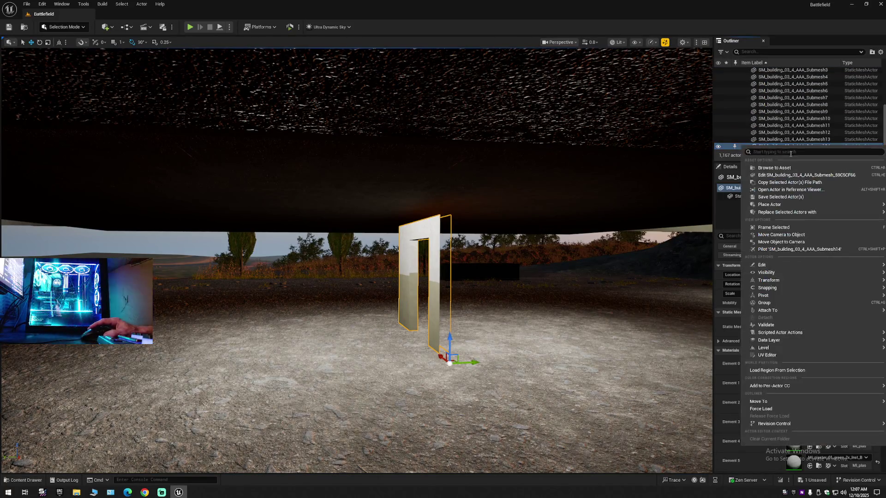
pyautogui.moveTo(764, 402)
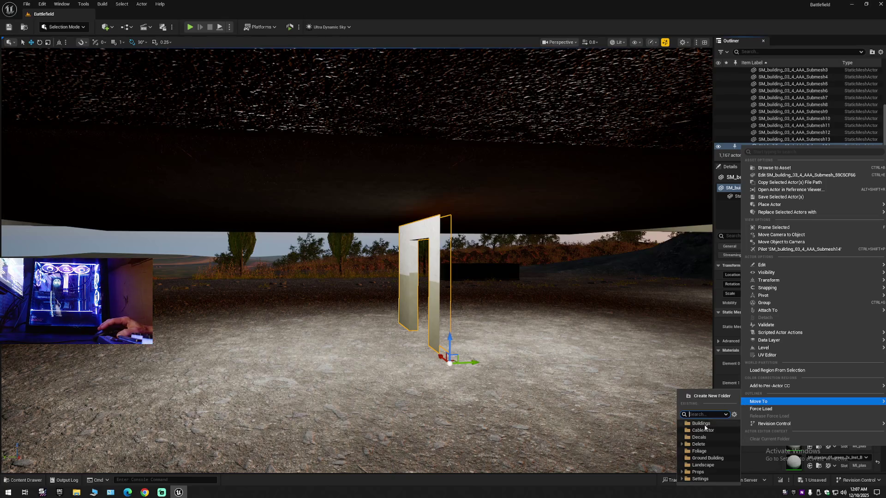
pyautogui.click(701, 458)
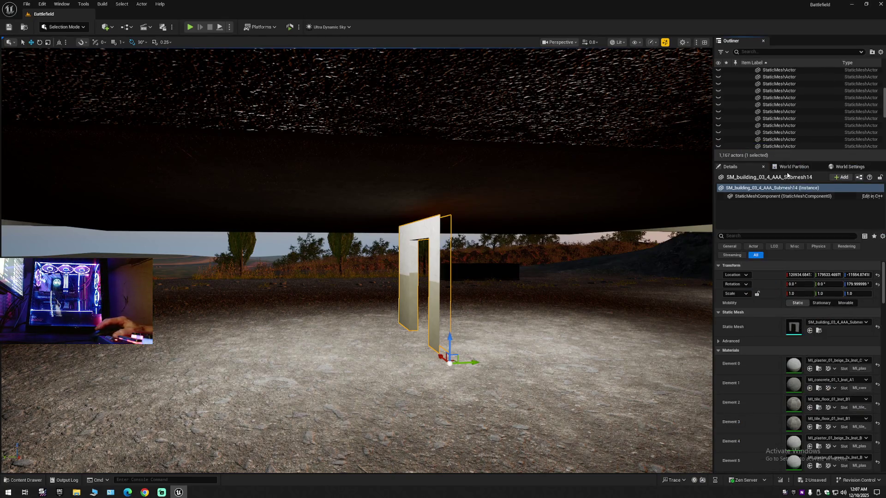
# - Collapse the Outliner and toggle Ground Building's visibility off and back on
pyautogui.click(880, 52)
pyautogui.click(814, 87)
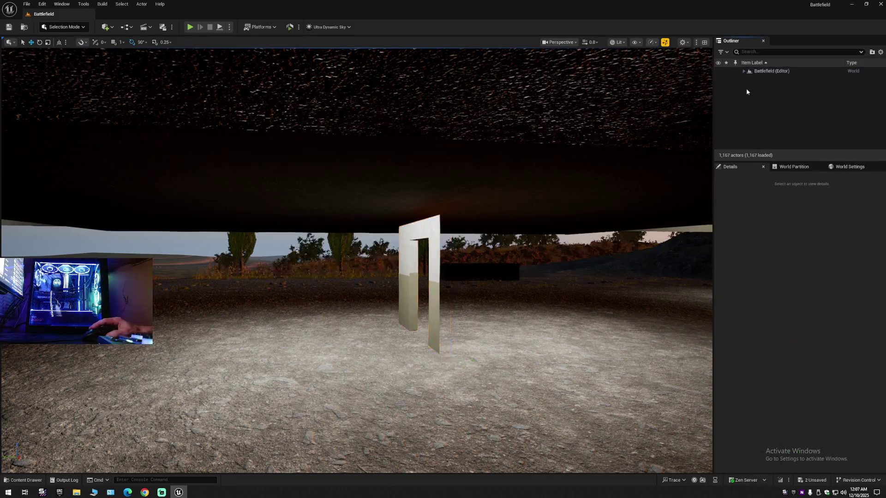
pyautogui.click(743, 71)
pyautogui.click(720, 115)
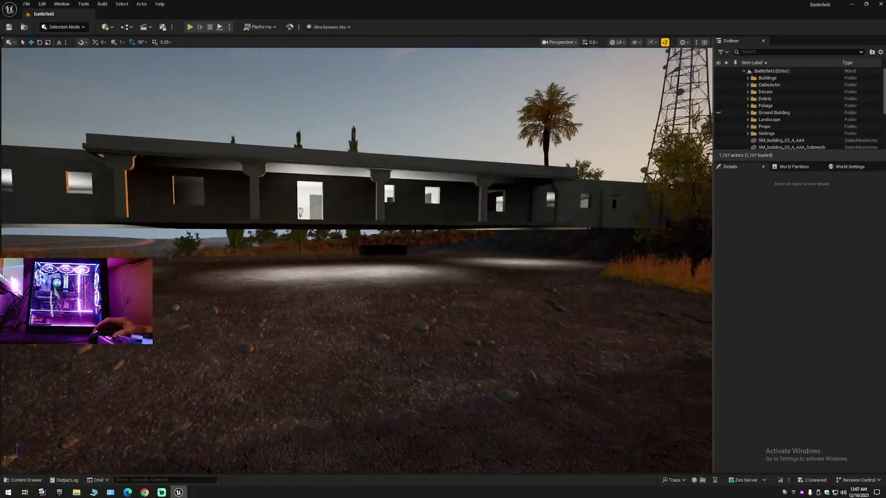
pyautogui.scroll(-5, 593, 222)
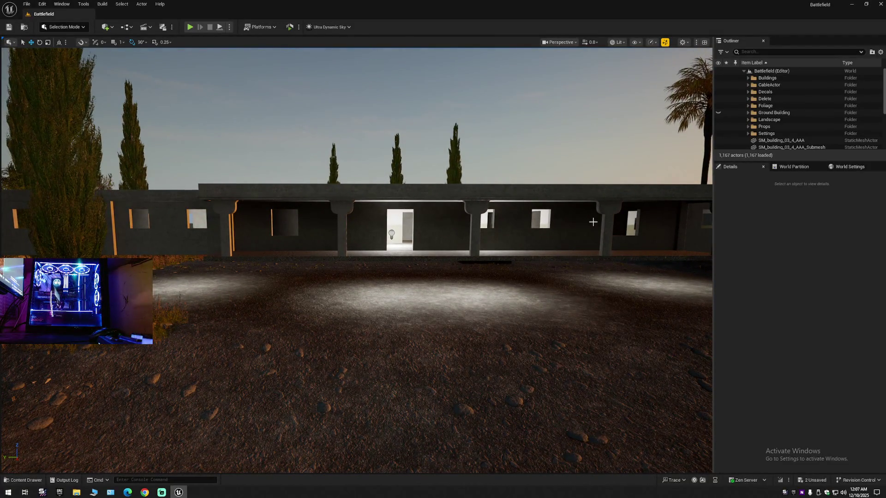
pyautogui.click(717, 112)
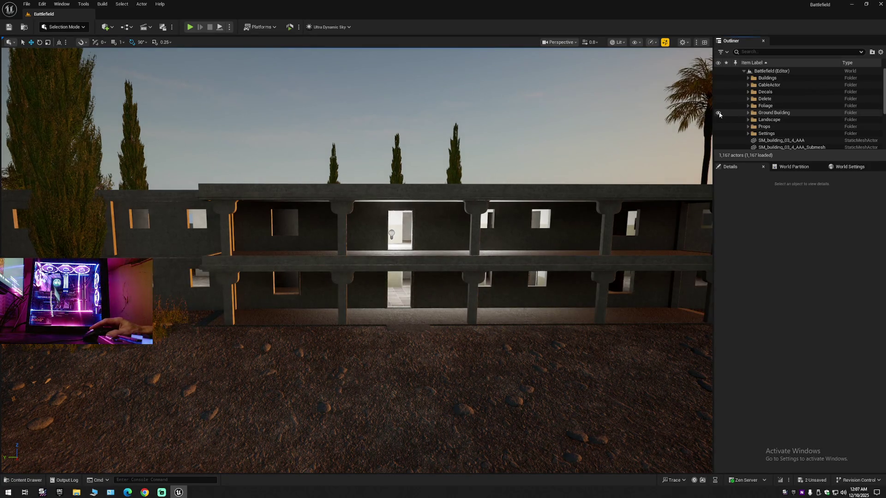
pyautogui.click(718, 112)
pyautogui.click(718, 112)
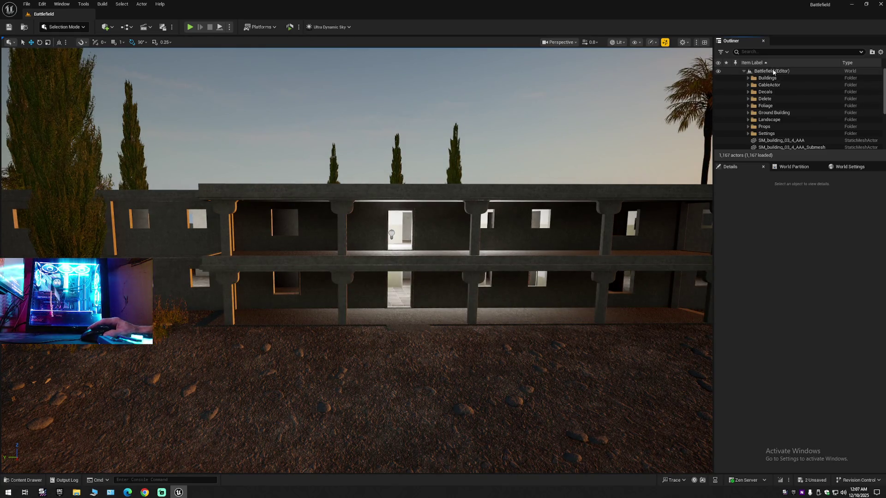
# - Create a new folder named Floor 2 at the Battlefield level root
pyautogui.rightClick(773, 71)
pyautogui.click(803, 84)
pyautogui.write('Floor 2')
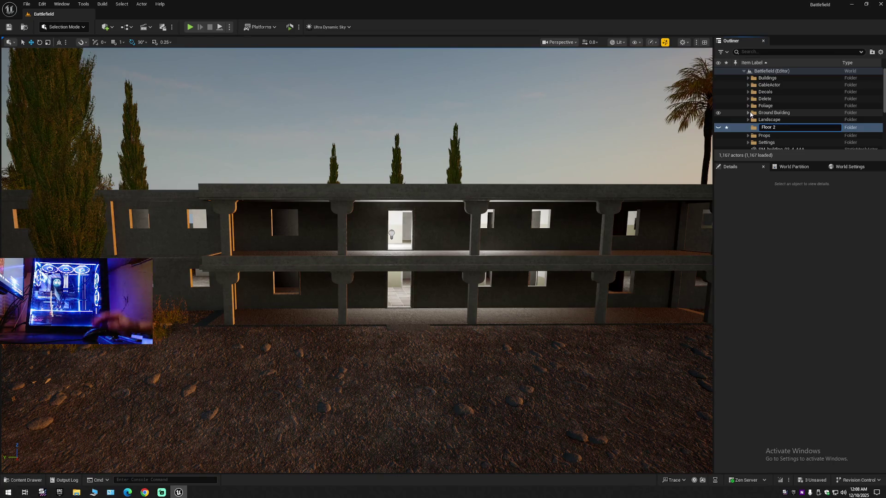
pyautogui.press('Return')
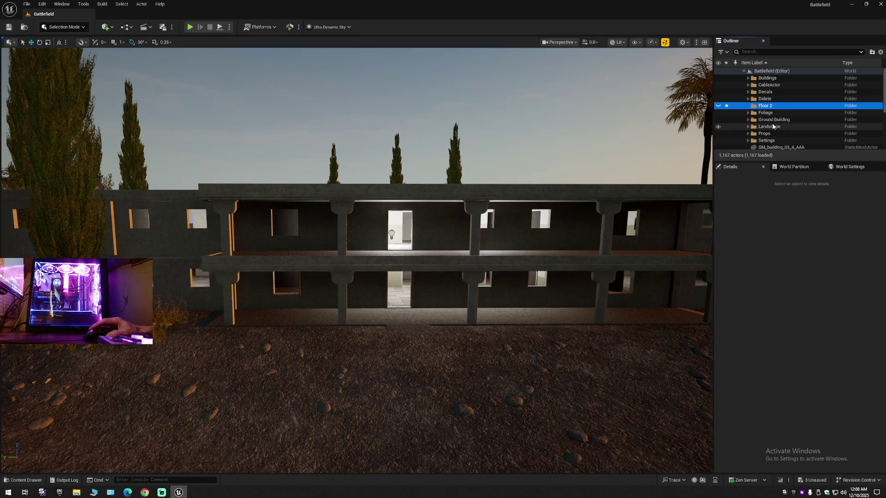
# - Select SM_building_03_4_AAA and its submeshes, 14 actors, and move them into Floor 2
pyautogui.click(780, 146)
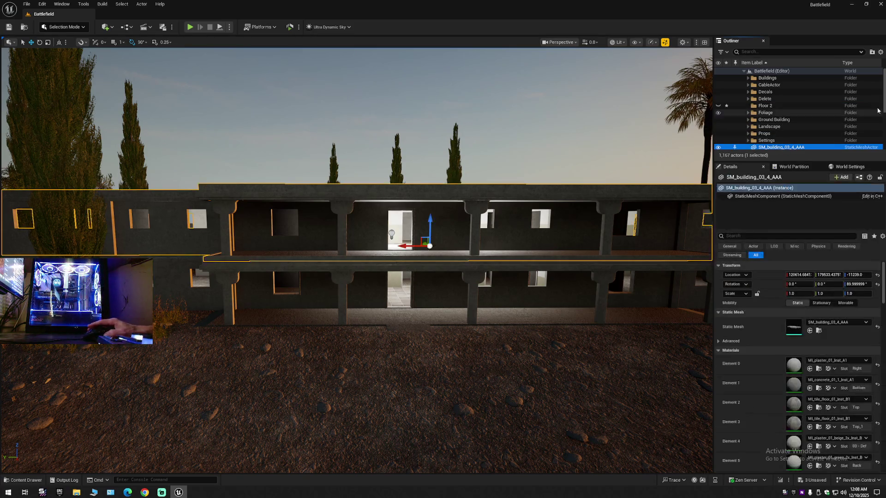
pyautogui.moveTo(884, 99); pyautogui.dragTo(882, 138)
pyautogui.keyDown('shift'); pyautogui.click(813, 147); pyautogui.keyUp('shift')
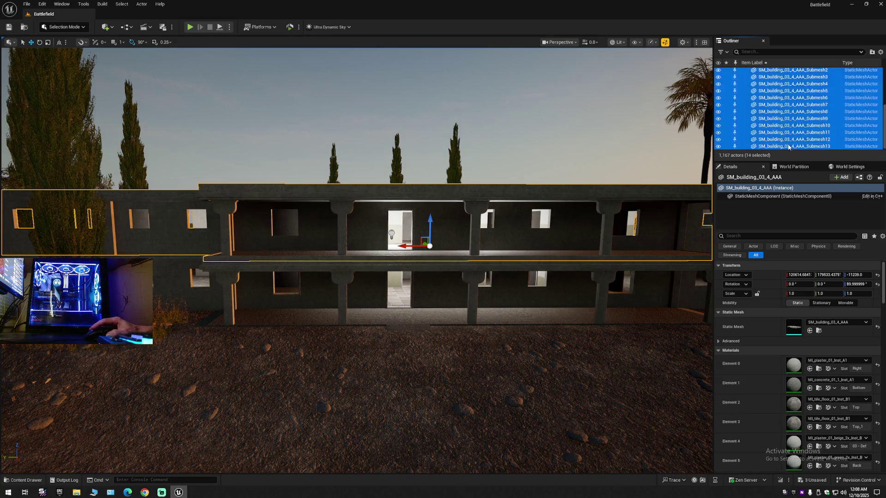
pyautogui.moveTo(649, 146); pyautogui.dragTo(677, 143)
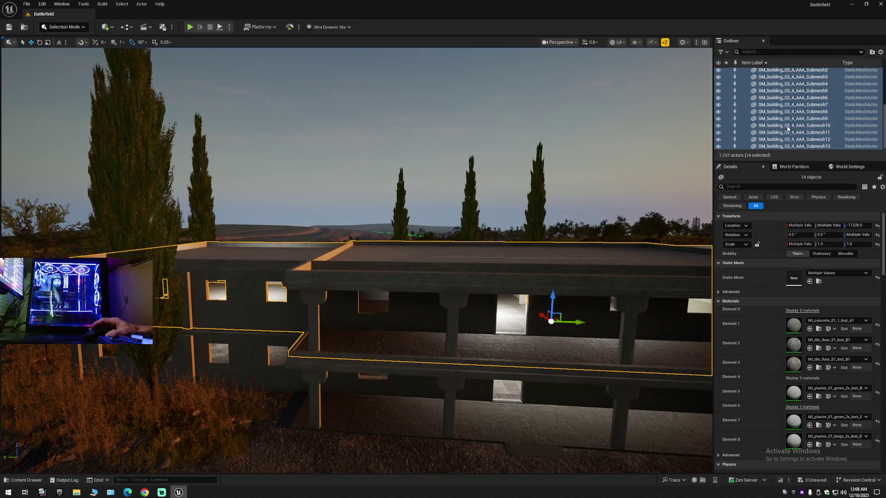
pyautogui.rightClick(811, 133)
pyautogui.moveTo(780, 383)
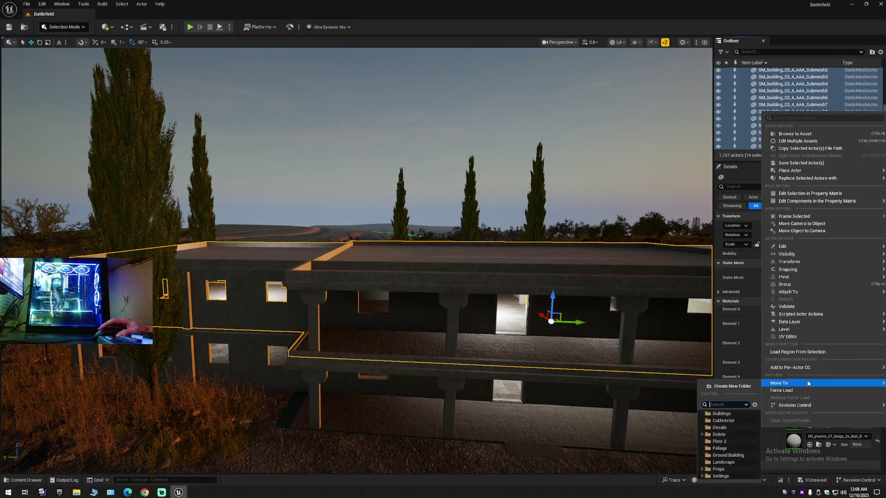
pyautogui.click(718, 442)
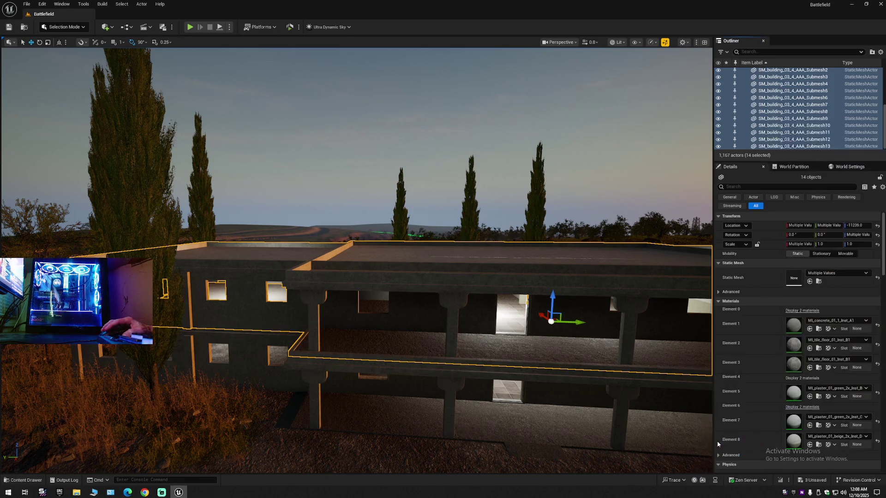
pyautogui.click(881, 52)
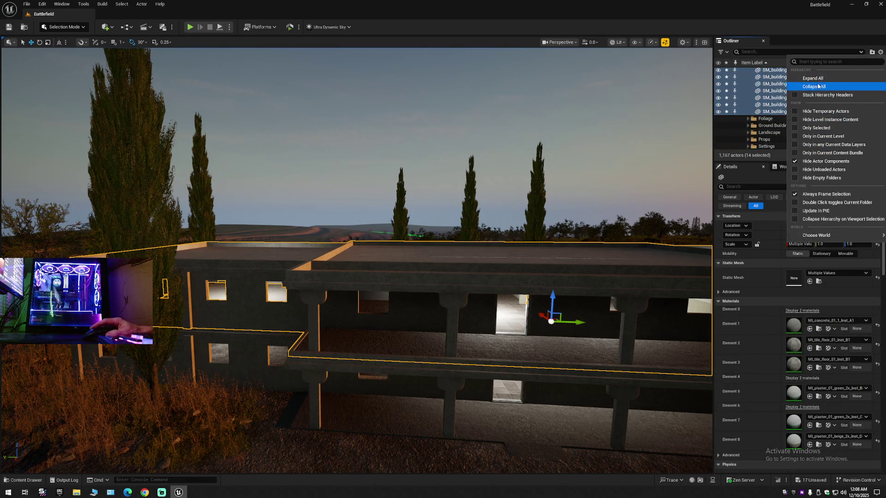
pyautogui.click(798, 88)
pyautogui.click(749, 76)
pyautogui.click(744, 71)
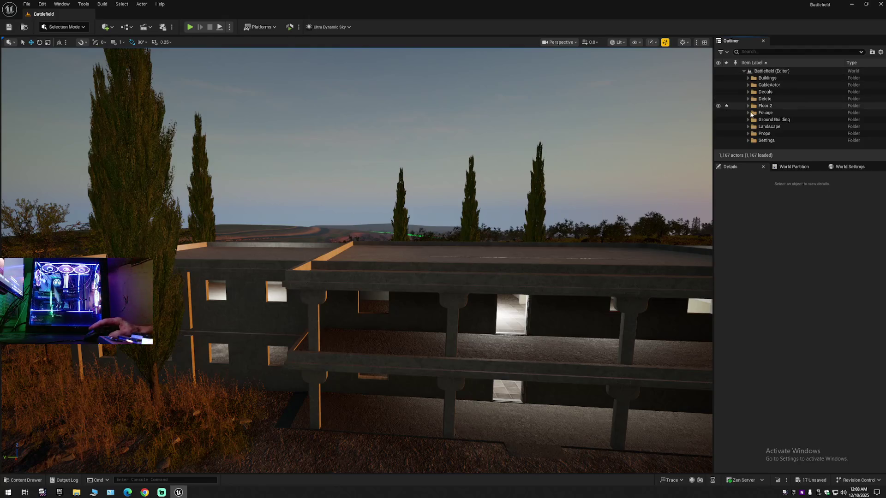
# - Toggle Floor 2's visibility, then move the upper-floor door frame into Floor 2
pyautogui.click(719, 106)
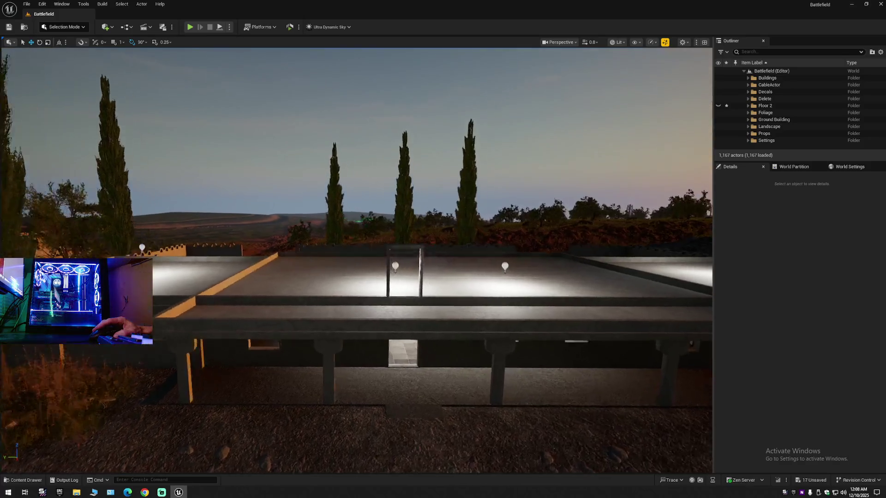
pyautogui.press('Up')
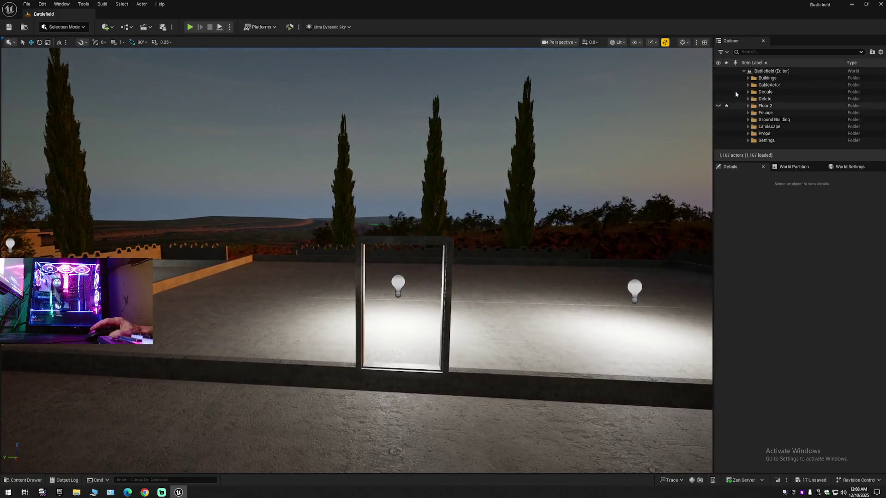
pyautogui.click(718, 105)
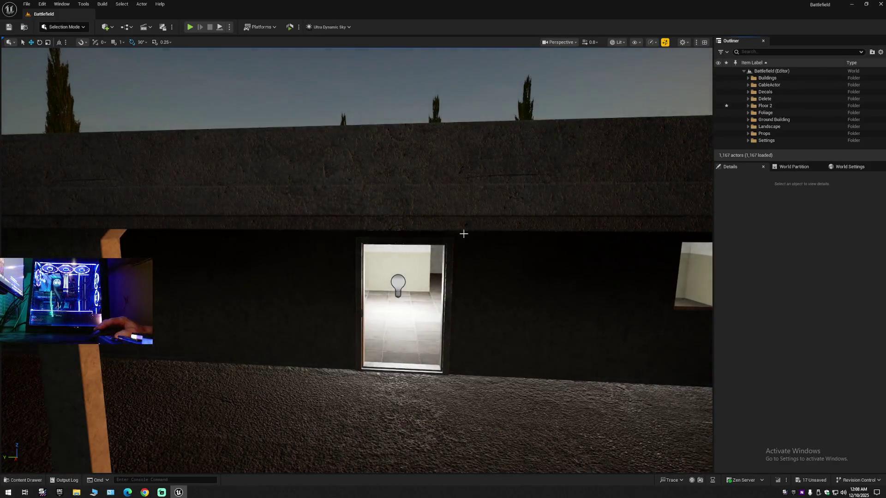
pyautogui.click(447, 265)
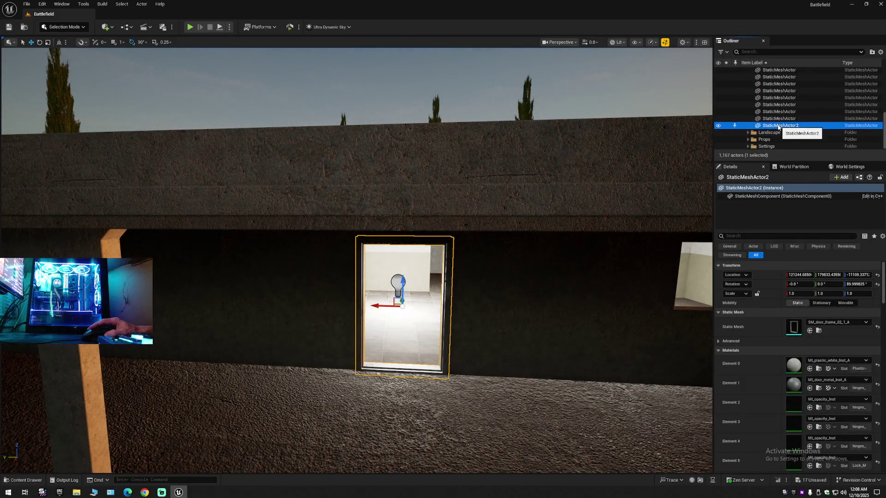
pyautogui.rightClick(784, 126)
pyautogui.moveTo(779, 381)
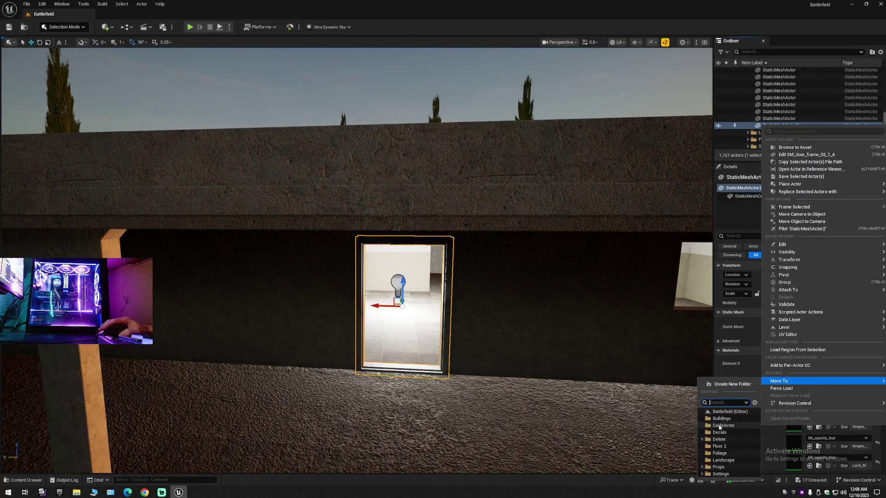
pyautogui.click(718, 446)
# - Collapse the Outliner to top-level folders and toggle the Floor 2 walls off and on
pyautogui.click(881, 52)
pyautogui.click(817, 87)
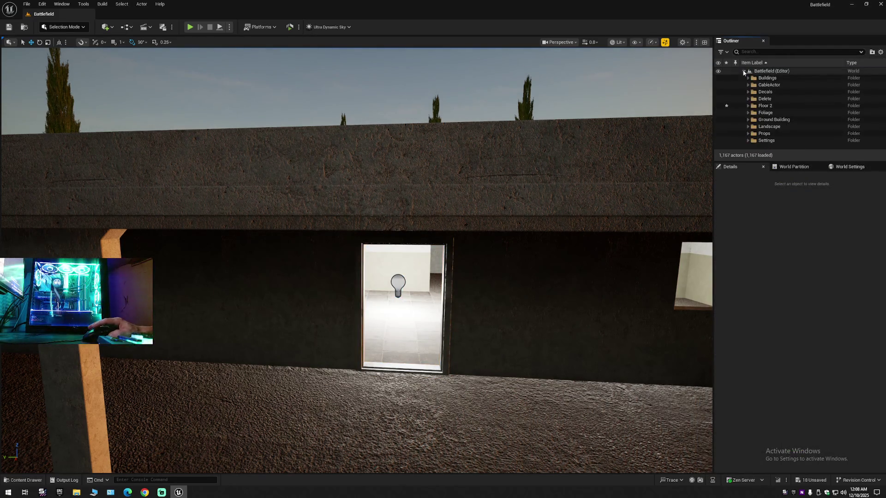
pyautogui.click(717, 106)
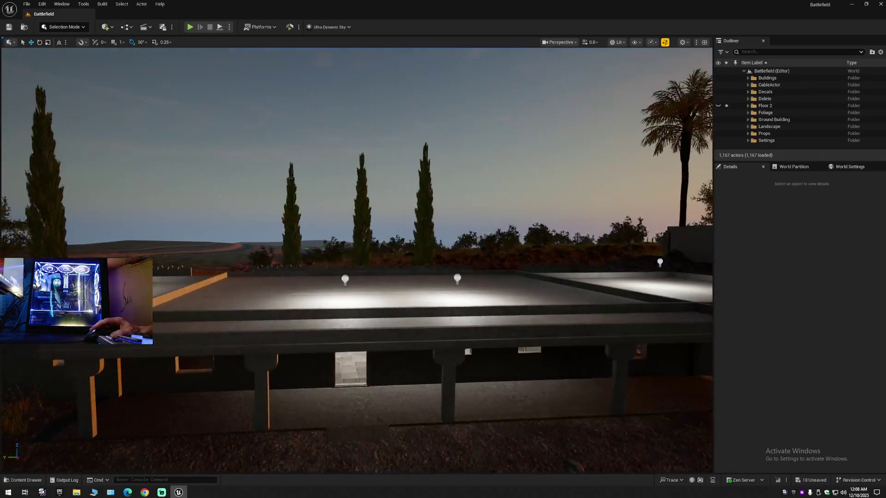
pyautogui.click(718, 107)
# - Drag the Floor 2 folder into Ground Building, then collapse the Outliner hierarchy
pyautogui.click(770, 107)
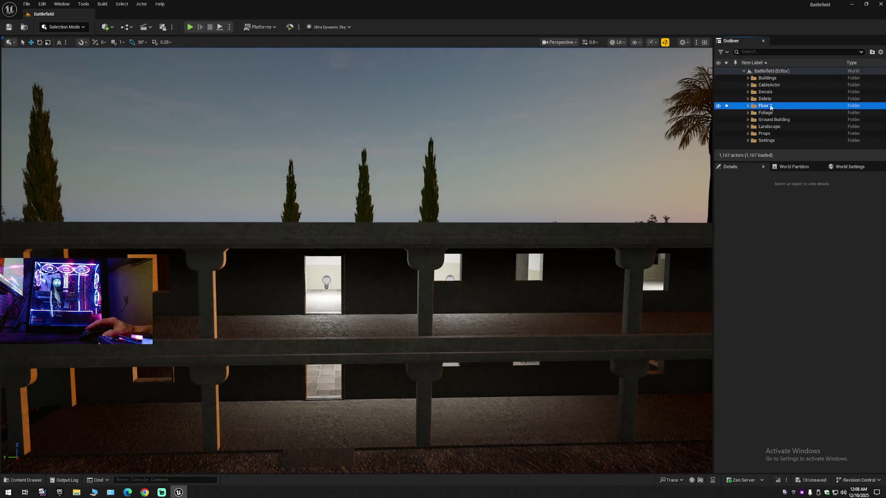
pyautogui.click(748, 120)
pyautogui.click(748, 120)
pyautogui.moveTo(766, 122); pyautogui.dragTo(759, 120)
pyautogui.click(749, 114)
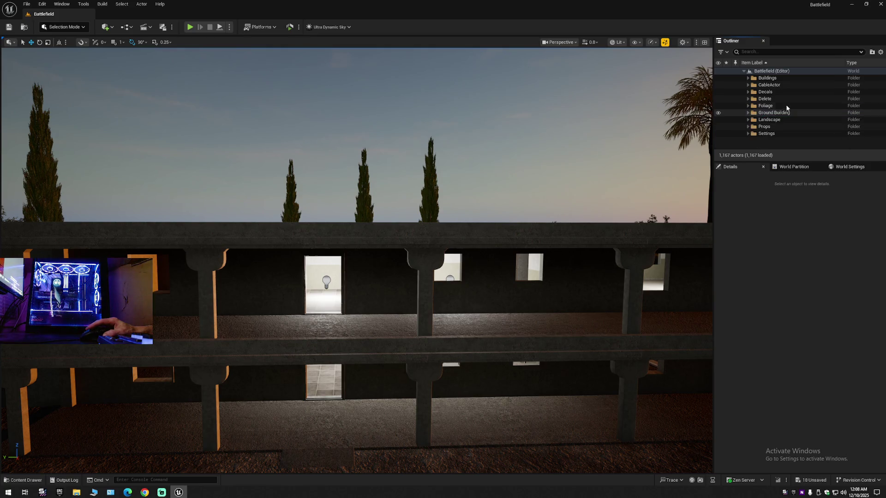
pyautogui.click(881, 52)
pyautogui.click(826, 87)
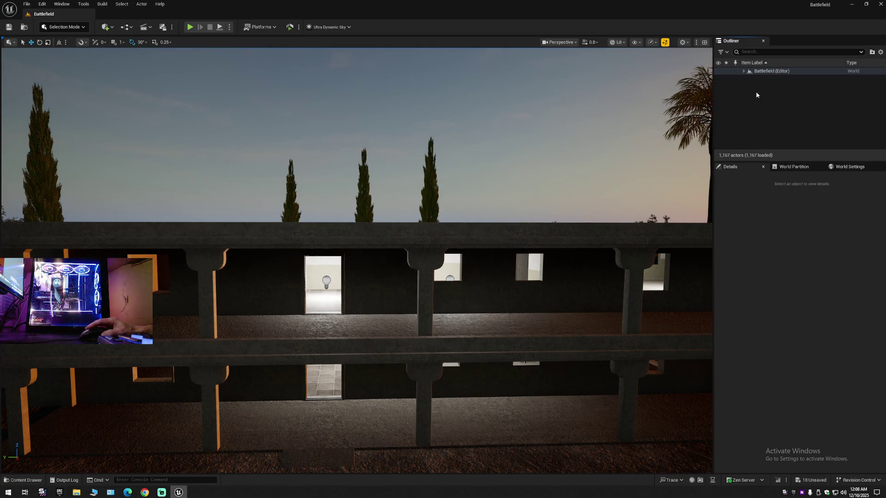
pyautogui.click(744, 71)
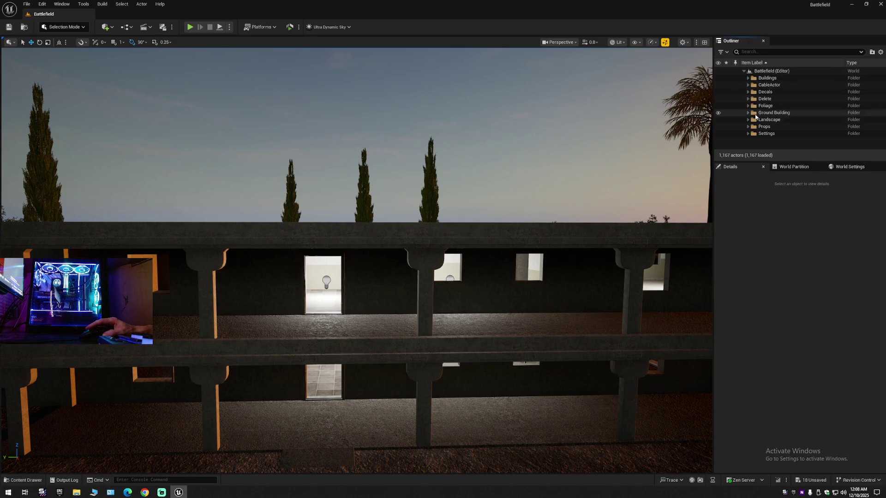
pyautogui.rightClick(770, 71)
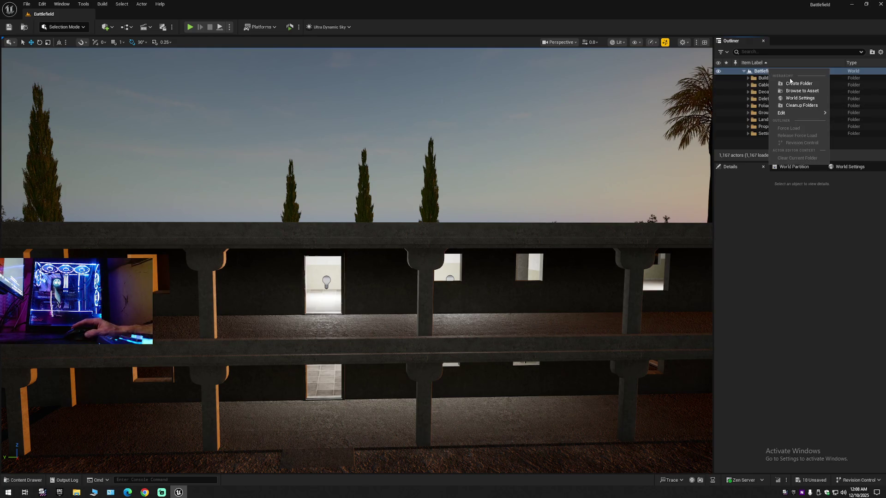
# - Create a Building 1 folder at the level root and move Floor 2 into it
pyautogui.click(794, 84)
pyautogui.write('Building 1')
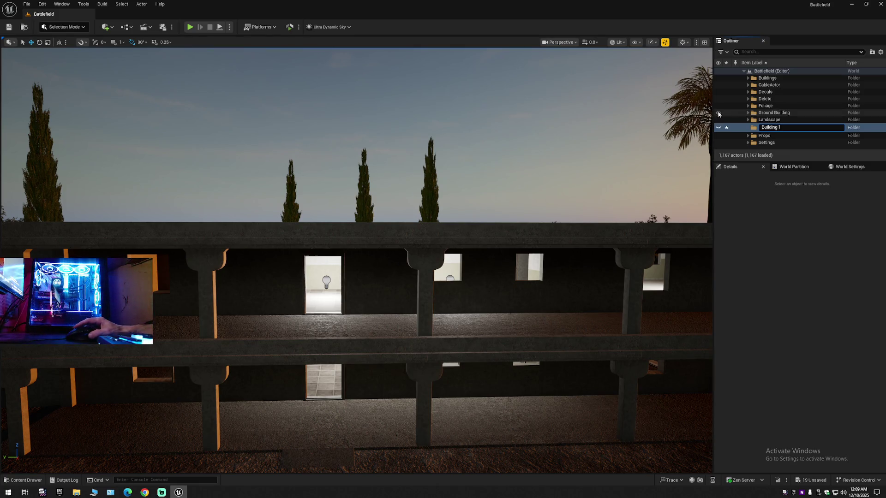
pyautogui.press('Return')
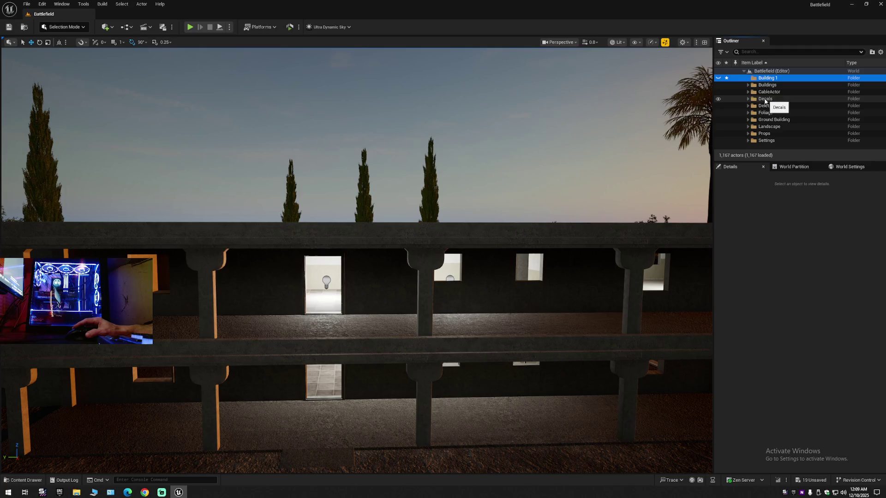
pyautogui.click(748, 119)
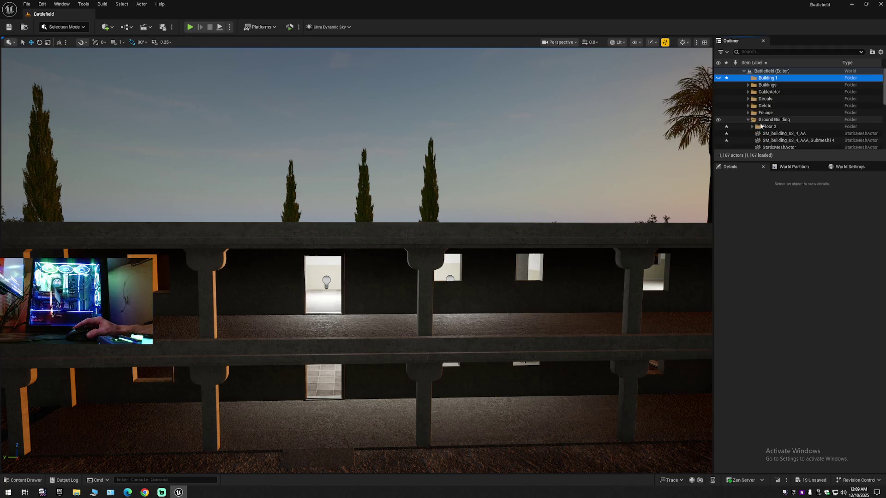
pyautogui.rightClick(769, 128)
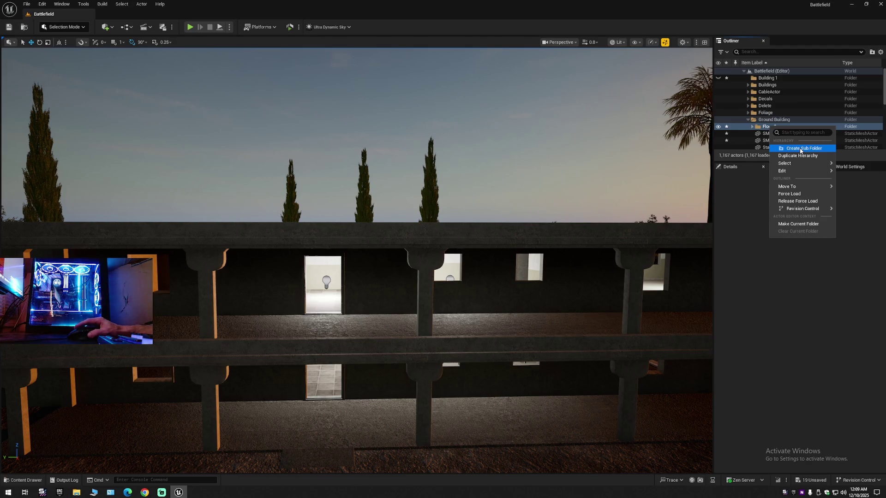
pyautogui.moveTo(794, 187)
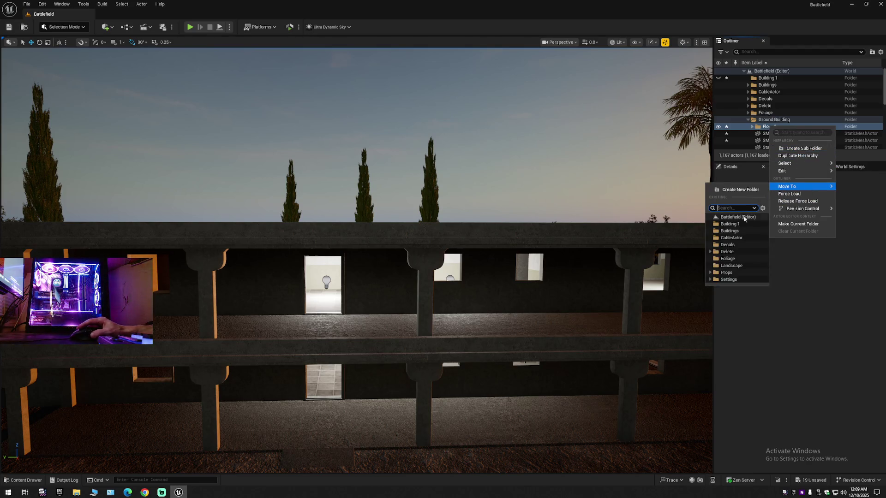
pyautogui.click(731, 224)
# - Move the Ground Building folder into Building 1 and collapse the Outliner hierarchy
pyautogui.click(747, 127)
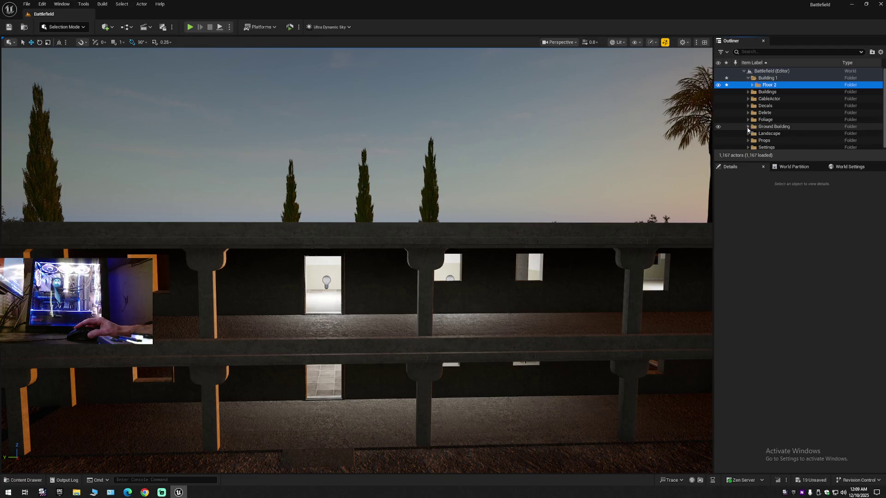
pyautogui.click(765, 128)
pyautogui.rightClick(766, 130)
pyautogui.moveTo(793, 189)
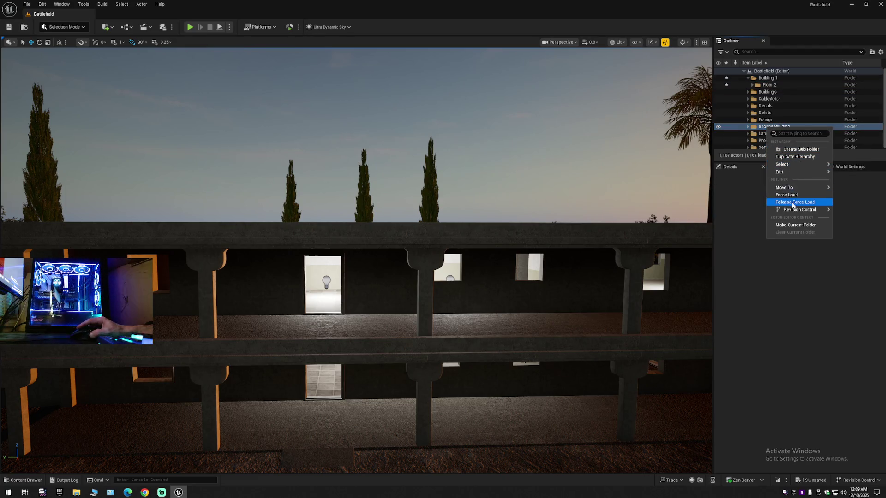
pyautogui.click(727, 218)
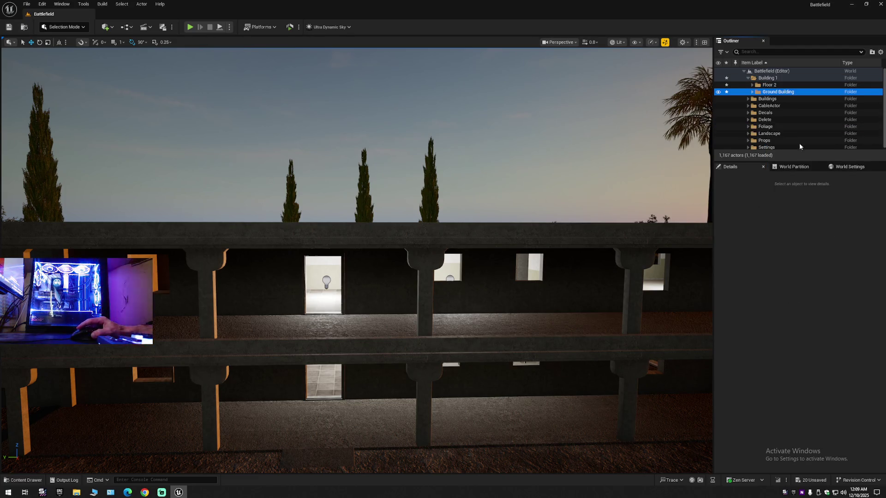
pyautogui.rightClick(766, 71)
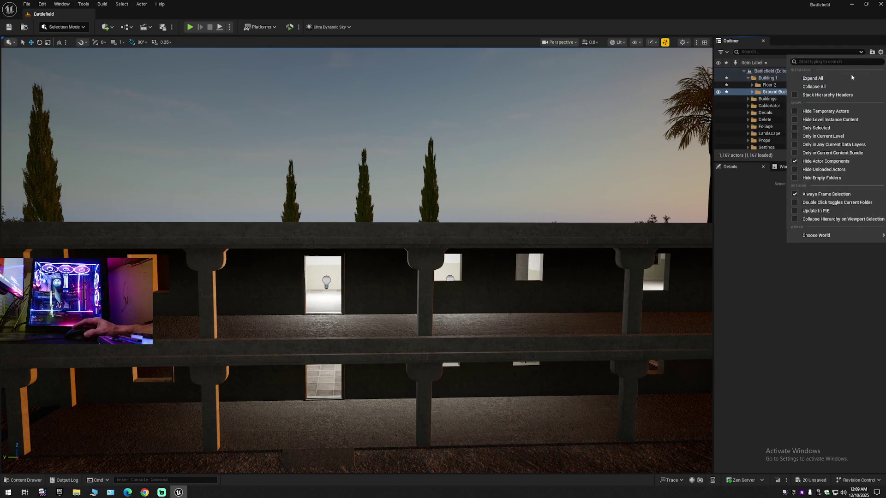
pyautogui.click(785, 81)
pyautogui.click(744, 71)
pyautogui.click(749, 78)
pyautogui.click(753, 92)
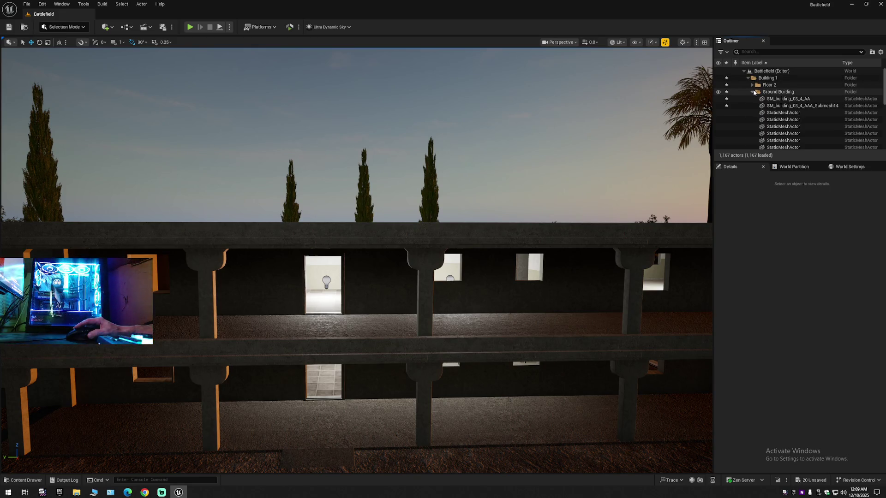
pyautogui.click(753, 92)
pyautogui.click(718, 93)
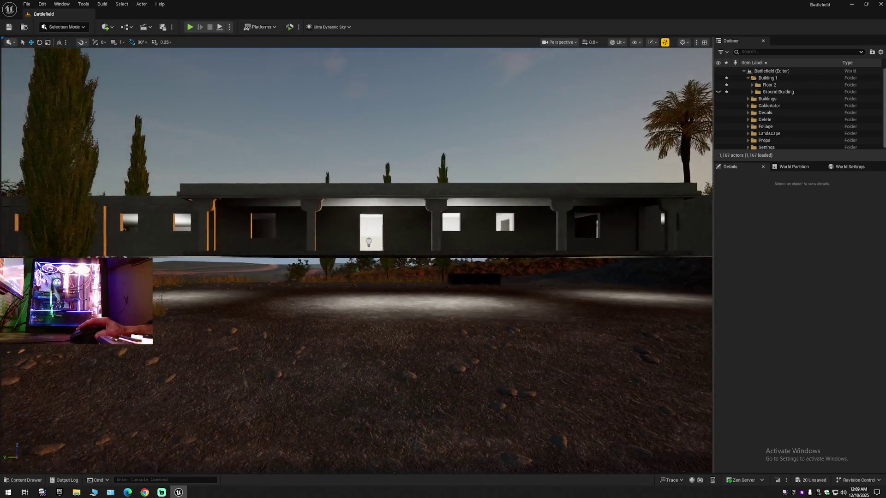
pyautogui.click(719, 78)
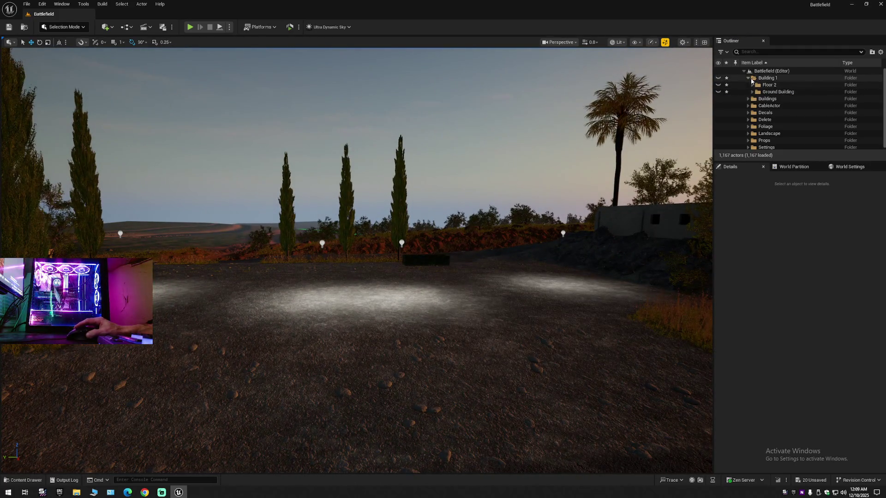
pyautogui.click(748, 78)
pyautogui.click(718, 78)
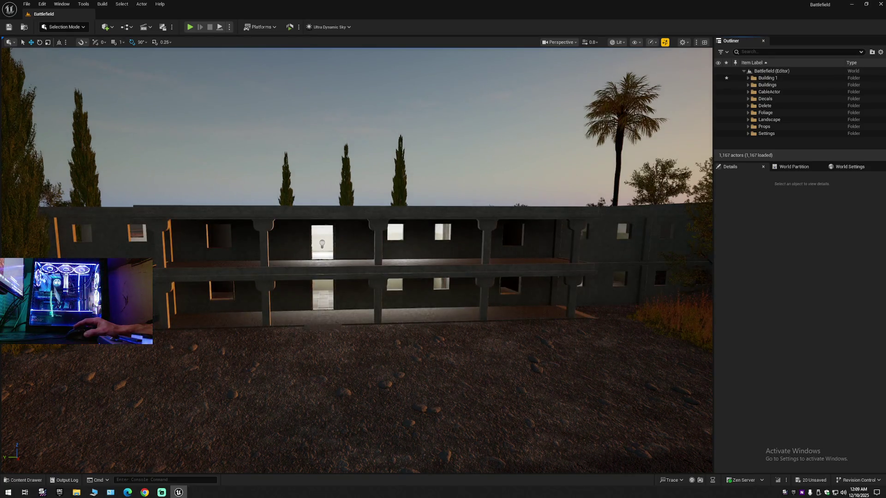
pyautogui.click(881, 53)
pyautogui.click(812, 85)
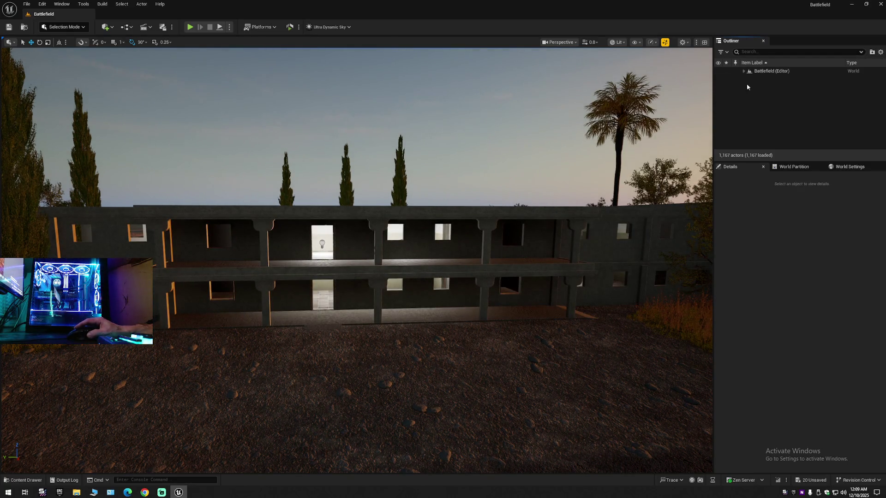
pyautogui.click(744, 72)
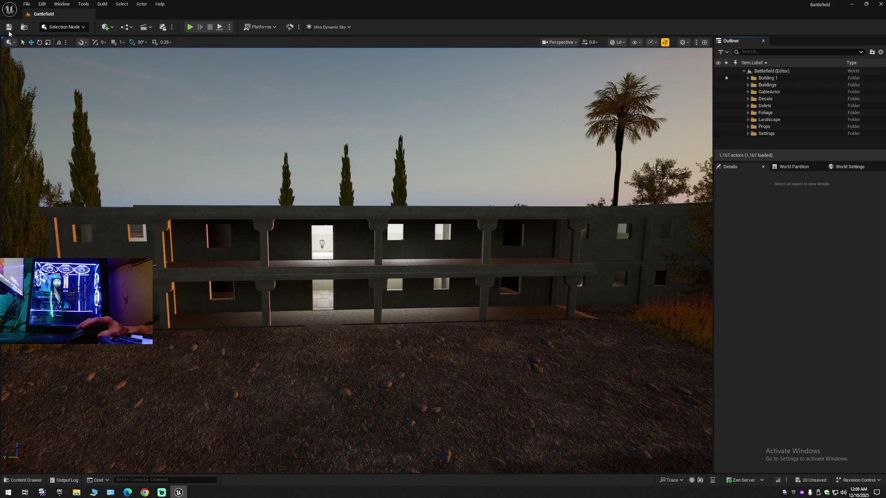
# - Save the current level and glance at File > Recent Levels
pyautogui.click(9, 27)
pyautogui.click(23, 4)
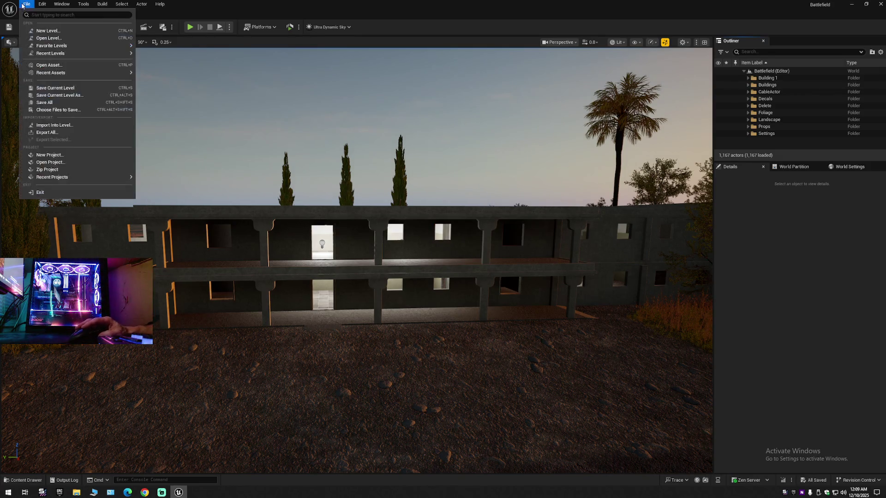
pyautogui.click(60, 88)
pyautogui.moveTo(51, 53)
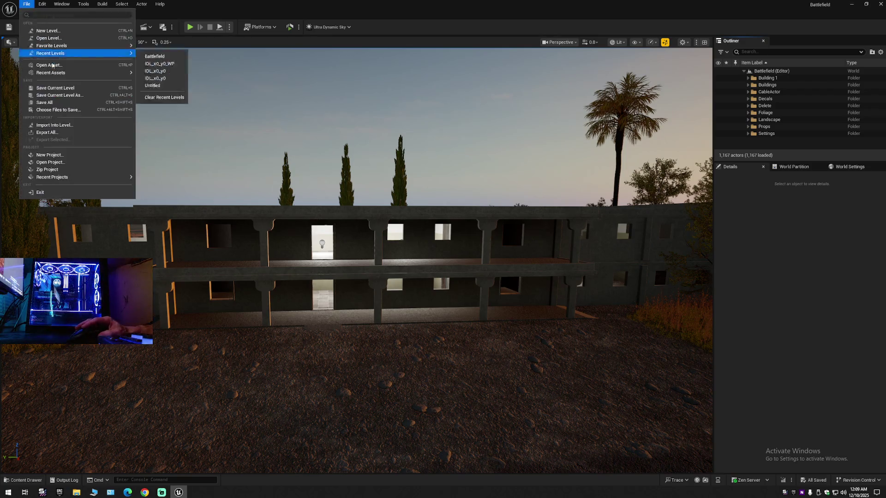
pyautogui.click(183, 214)
# - Fly the camera into the upper-floor room and select the wall pillar between the windows
pyautogui.moveTo(278, 267)
pyautogui.mouseDown()
pyautogui.moveTo(303, 247)
pyautogui.moveTo(323, 244)
pyautogui.moveTo(296, 244)
pyautogui.moveTo(323, 245)
pyautogui.mouseUp()
pyautogui.scroll(-1, 300, 247)
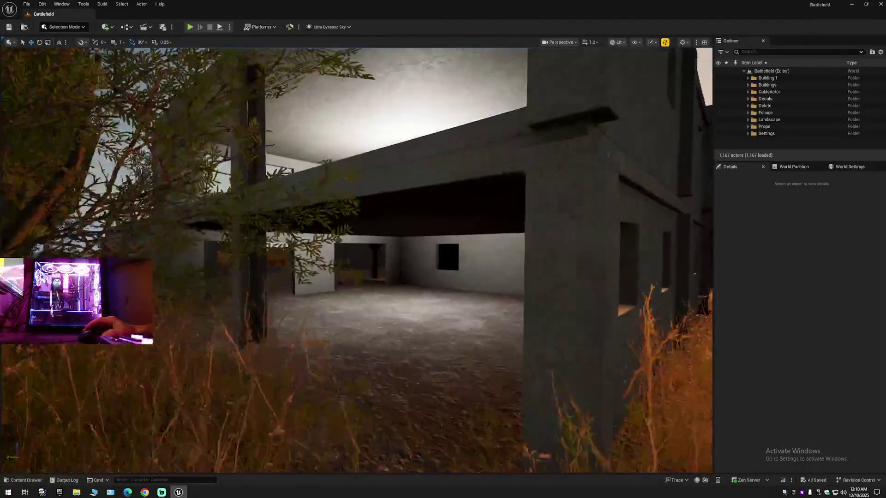
pyautogui.press('w')
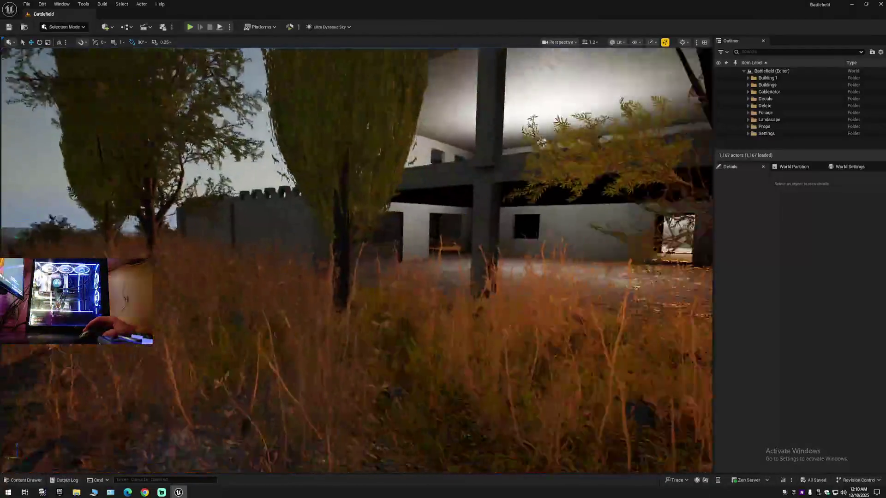
pyautogui.press('w')
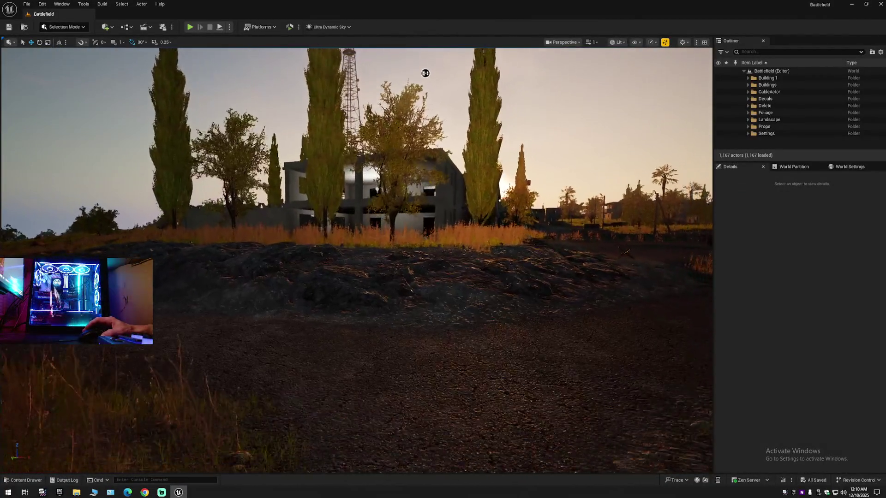
pyautogui.press('w')
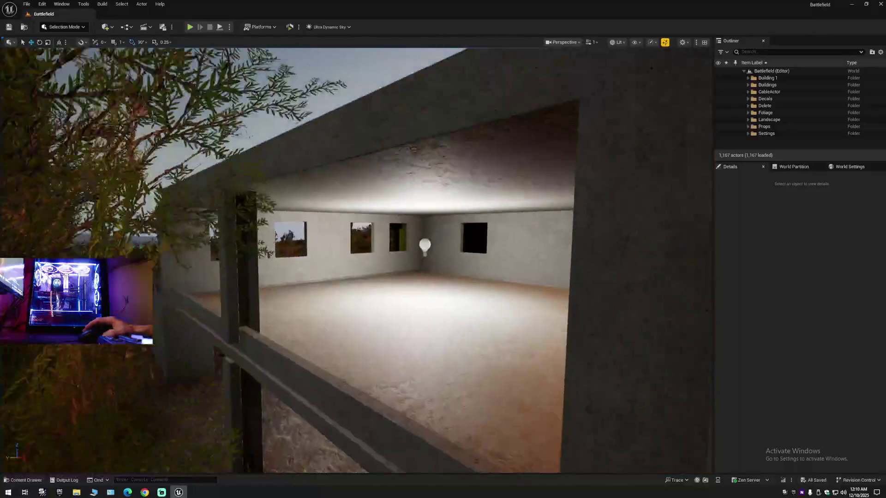
pyautogui.press('w')
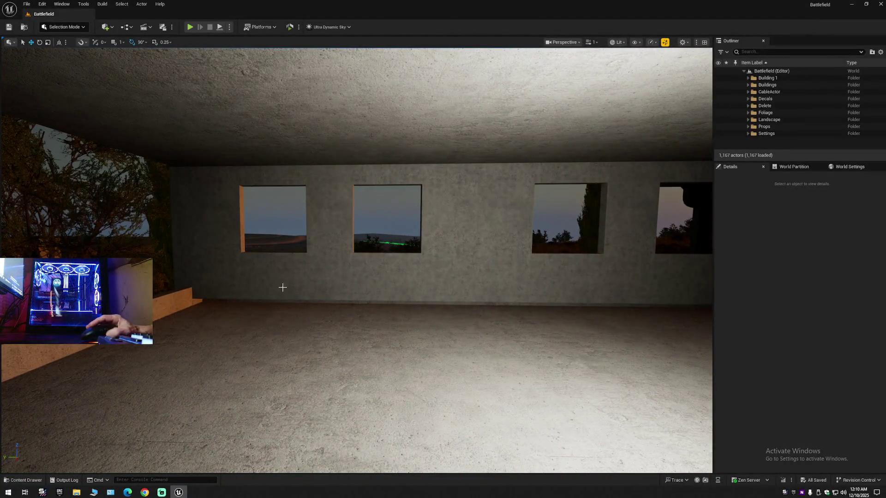
pyautogui.click(323, 267)
# - Select the six upper-floor window wall pieces and pillars (Submesh7–12), then fly outside to view them
pyautogui.click(297, 272)
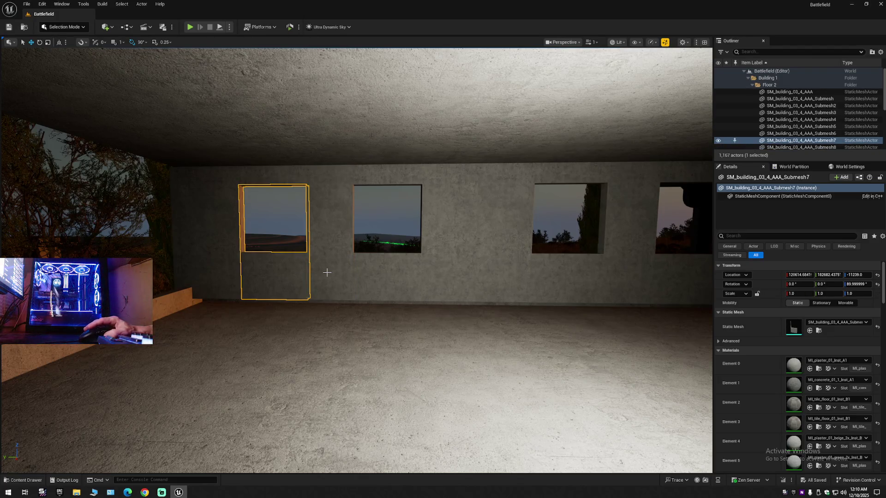
pyautogui.keyDown('ctrl'); pyautogui.click(349, 276); pyautogui.keyUp('ctrl')
pyautogui.keyDown('ctrl'); pyautogui.click(372, 276); pyautogui.keyUp('ctrl')
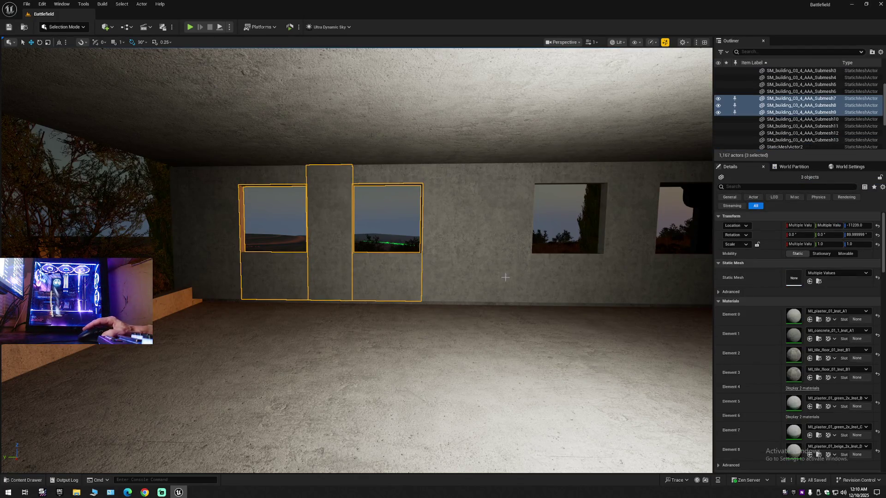
pyautogui.keyDown('ctrl'); pyautogui.click(556, 284); pyautogui.keyUp('ctrl')
pyautogui.keyDown('ctrl'); pyautogui.click(460, 247); pyautogui.keyUp('ctrl')
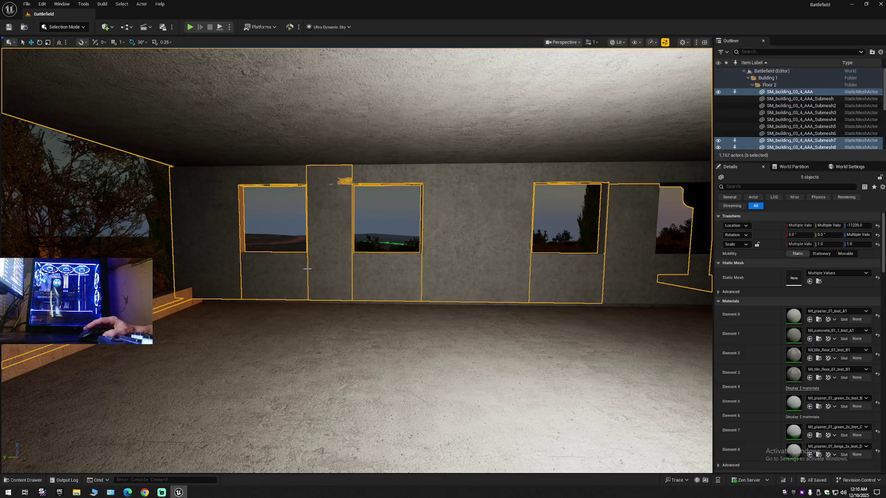
pyautogui.click(282, 271)
pyautogui.keyDown('ctrl'); pyautogui.click(330, 272); pyautogui.keyUp('ctrl')
pyautogui.keyDown('ctrl'); pyautogui.click(387, 277); pyautogui.keyUp('ctrl')
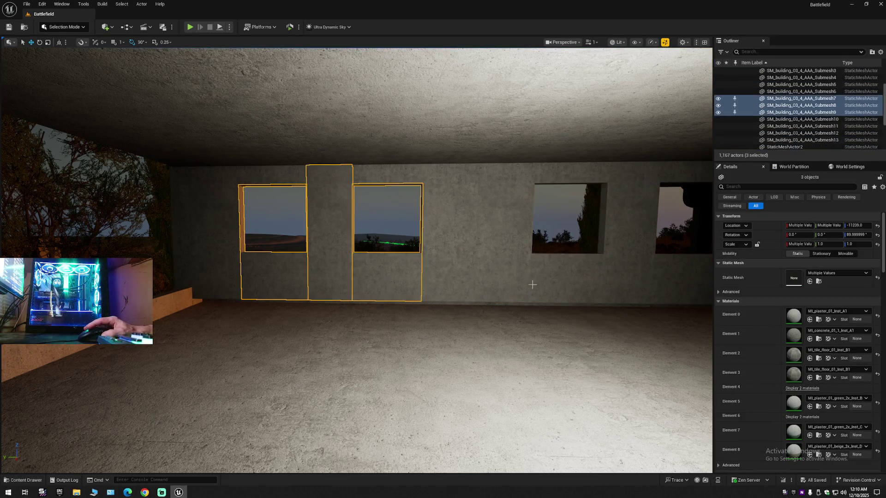
pyautogui.keyDown('ctrl'); pyautogui.click(595, 285); pyautogui.keyUp('ctrl')
pyautogui.keyDown('ctrl'); pyautogui.click(619, 286); pyautogui.keyUp('ctrl')
pyautogui.keyDown('ctrl'); pyautogui.click(678, 286); pyautogui.keyUp('ctrl')
pyautogui.moveTo(507, 288)
pyautogui.mouseDown()
pyautogui.moveTo(461, 282)
pyautogui.moveTo(470, 282)
pyautogui.moveTo(452, 330)
pyautogui.moveTo(443, 318)
pyautogui.moveTo(501, 290)
pyautogui.mouseUp()
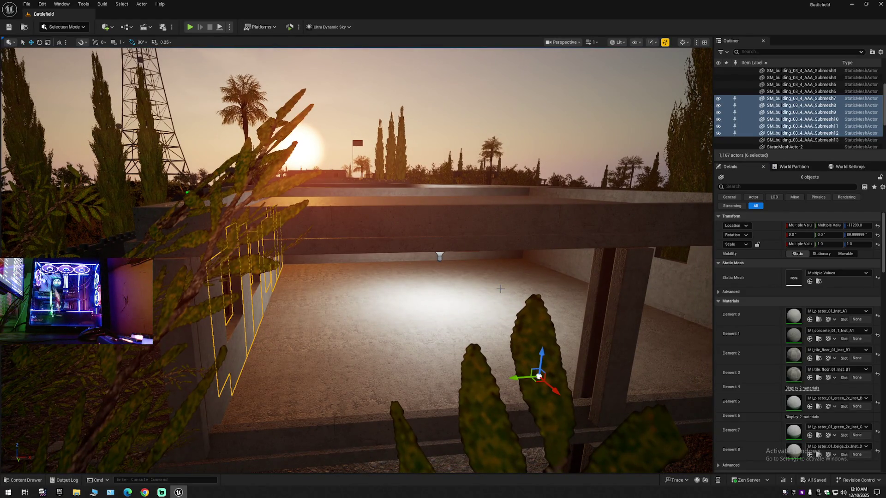
# - Duplicate the six wall pieces as Submesh15–20 and slide the copies along X beside the originals
pyautogui.hotkey('ctrl', 'd')
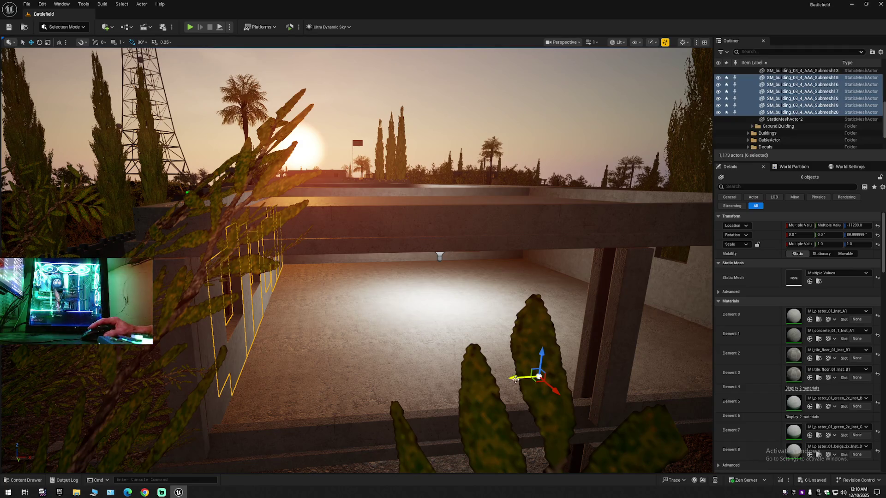
pyautogui.moveTo(504, 366)
pyautogui.mouseDown()
pyautogui.moveTo(480, 352)
pyautogui.moveTo(469, 307)
pyautogui.moveTo(467, 334)
pyautogui.mouseUp()
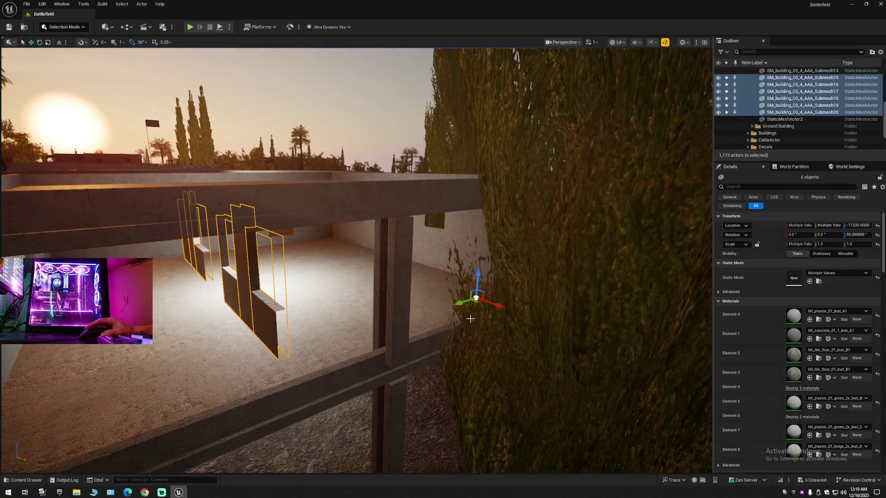
pyautogui.moveTo(512, 307); pyautogui.dragTo(689, 353)
pyautogui.press('w')
pyautogui.moveTo(333, 348)
pyautogui.mouseDown()
pyautogui.moveTo(560, 356)
pyautogui.moveTo(577, 371)
pyautogui.mouseUp()
pyautogui.moveTo(415, 350); pyautogui.dragTo(414, 351)
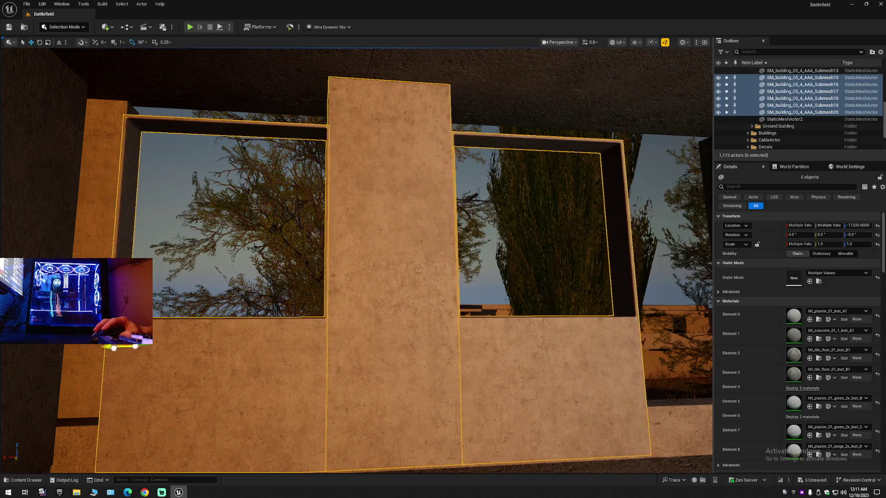
pyautogui.scroll(-2, 356, 261)
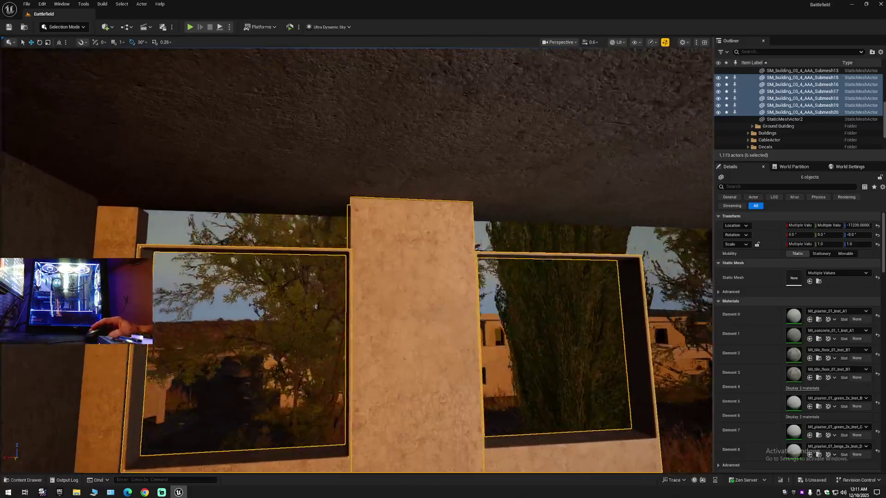
pyautogui.scroll(-1, 356, 261)
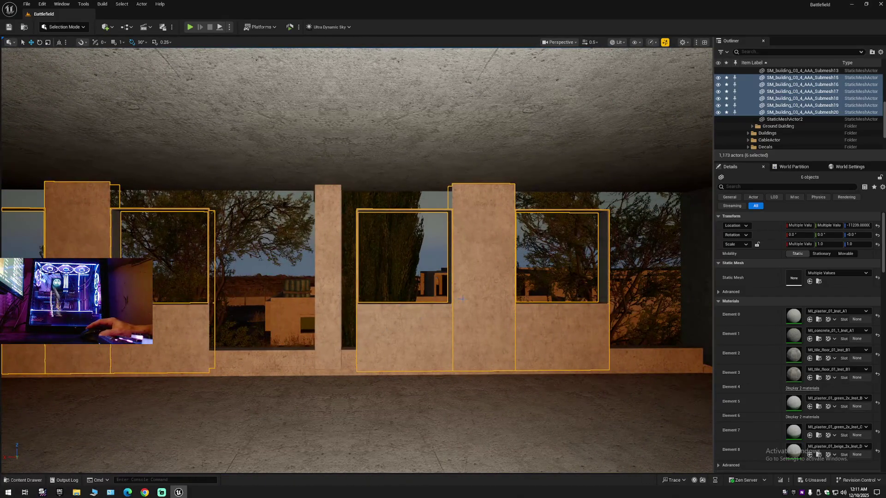
# - Duplicate the pillar between the windows, then slide the original Submesh19 left along the wall
pyautogui.click(468, 303)
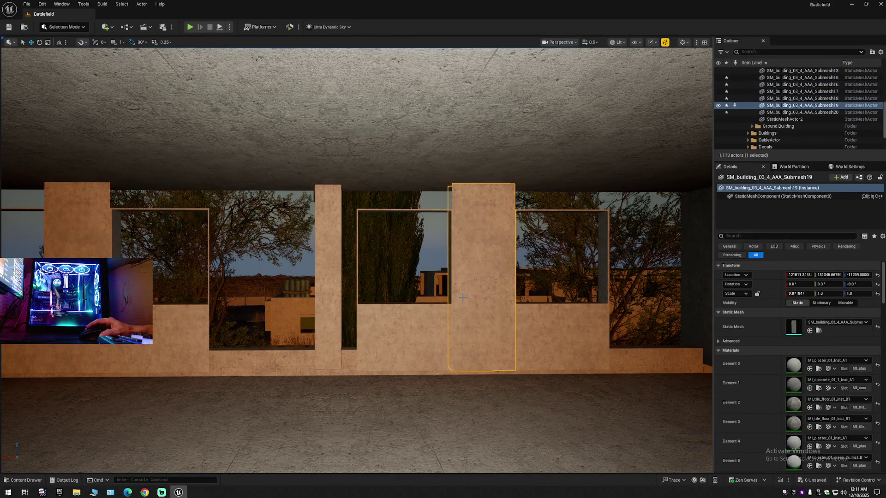
pyautogui.hotkey('ctrl', 'd')
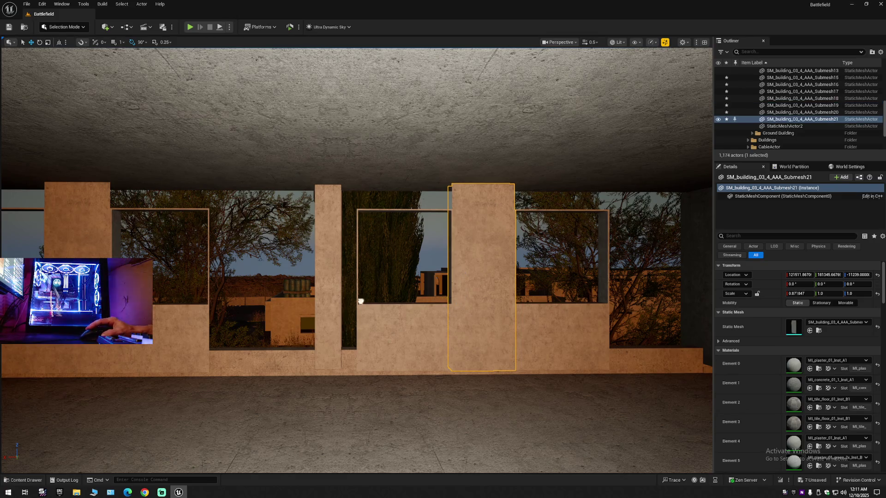
pyautogui.click(465, 300)
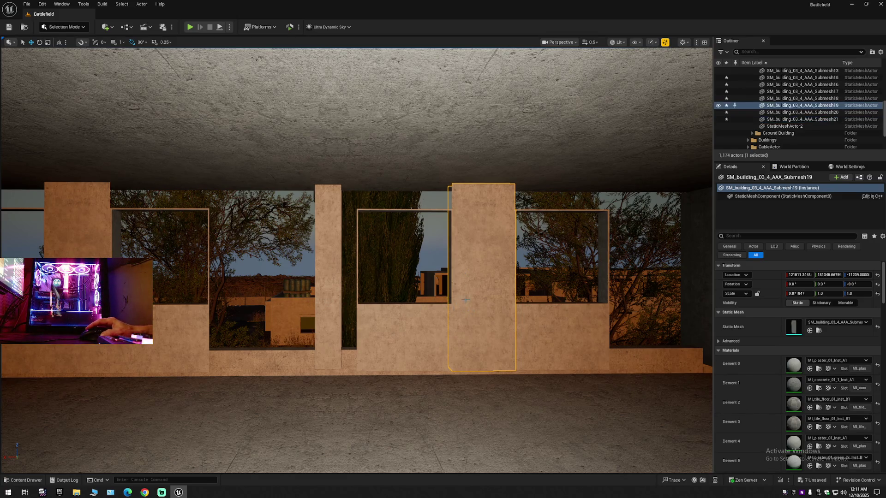
pyautogui.moveTo(466, 276); pyautogui.dragTo(406, 277)
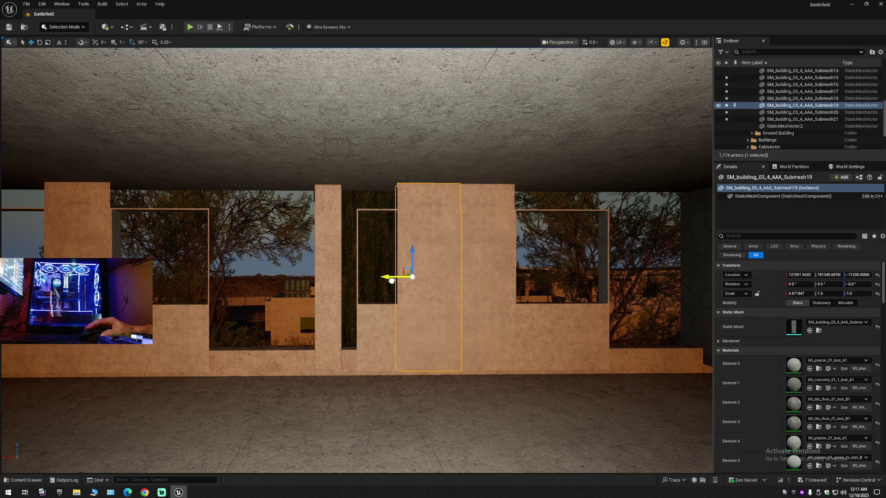
pyautogui.press('f')
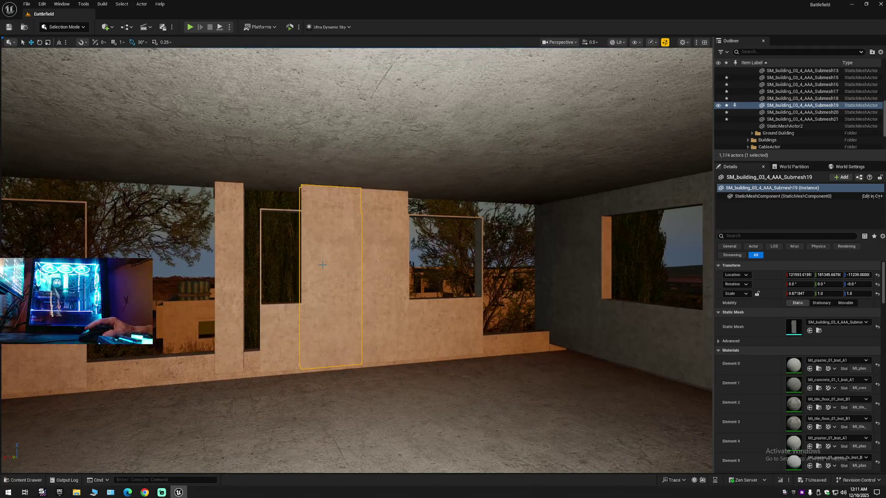
pyautogui.moveTo(309, 277); pyautogui.dragTo(111, 270)
# - Move in close and nudge the pillar so its edge lines up with the wall
pyautogui.press('w')
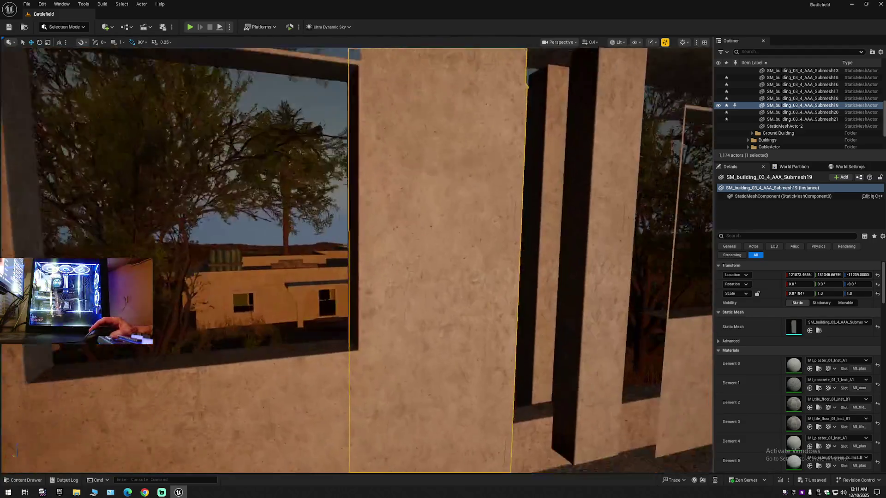
pyautogui.moveTo(292, 312)
pyautogui.mouseDown()
pyautogui.moveTo(277, 295)
pyautogui.moveTo(293, 312)
pyautogui.mouseUp()
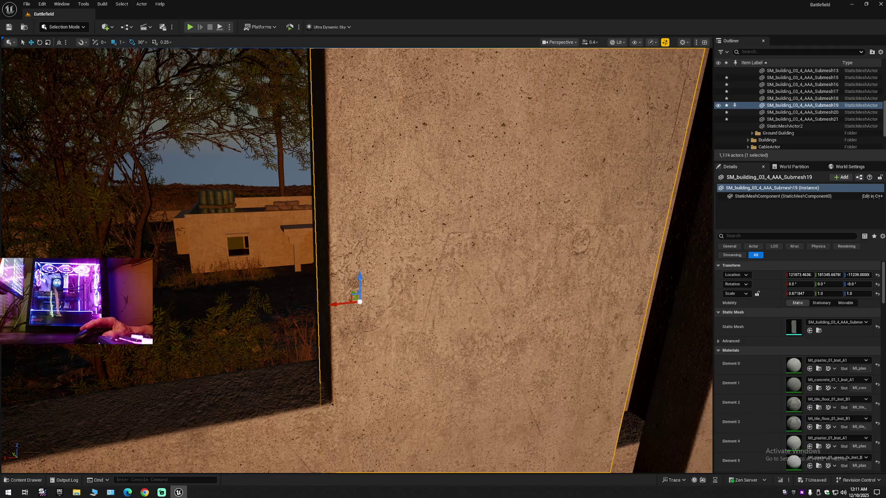
pyautogui.moveTo(338, 302)
pyautogui.mouseDown()
pyautogui.moveTo(346, 302)
pyautogui.moveTo(337, 306)
pyautogui.mouseUp()
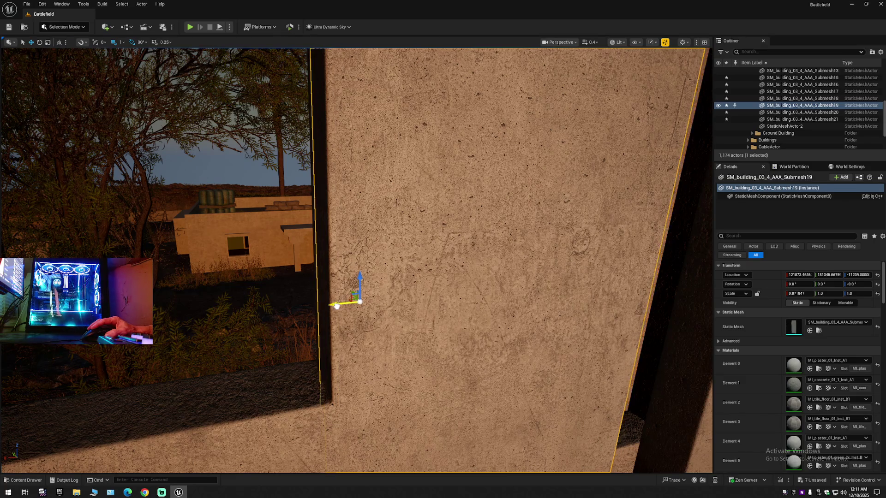
pyautogui.scroll(-10, 337, 306)
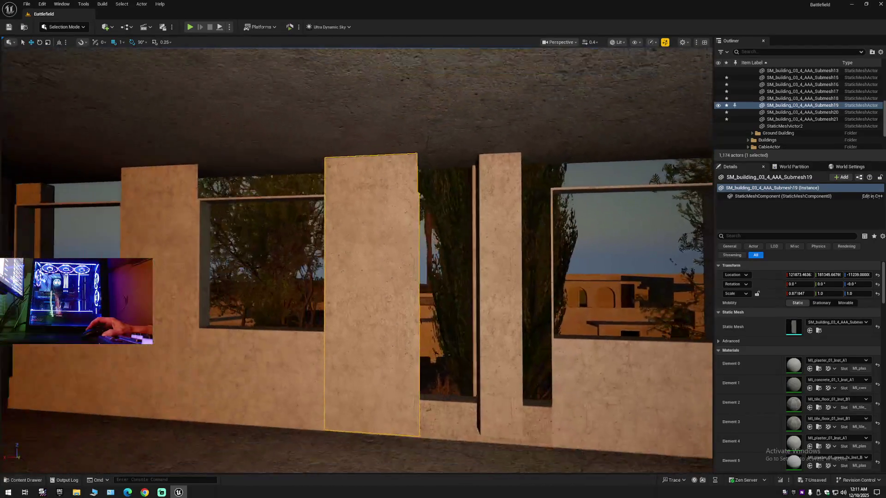
pyautogui.scroll(-3, 336, 306)
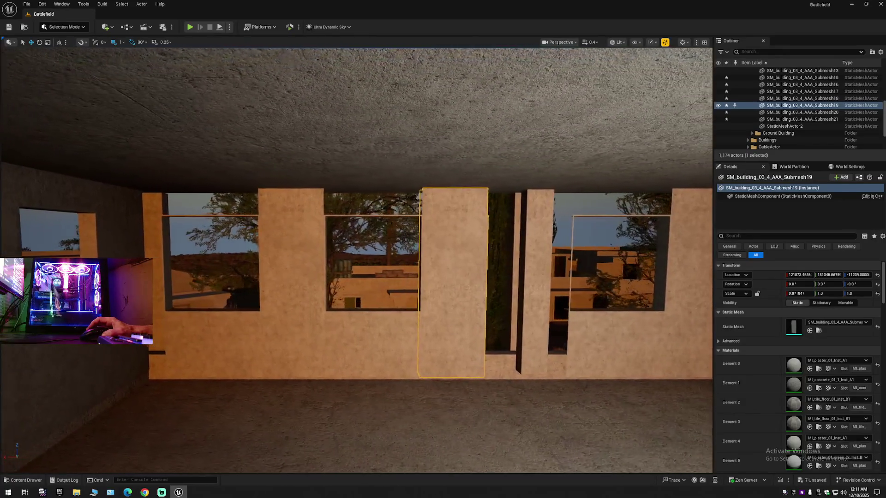
pyautogui.scroll(-3, 337, 305)
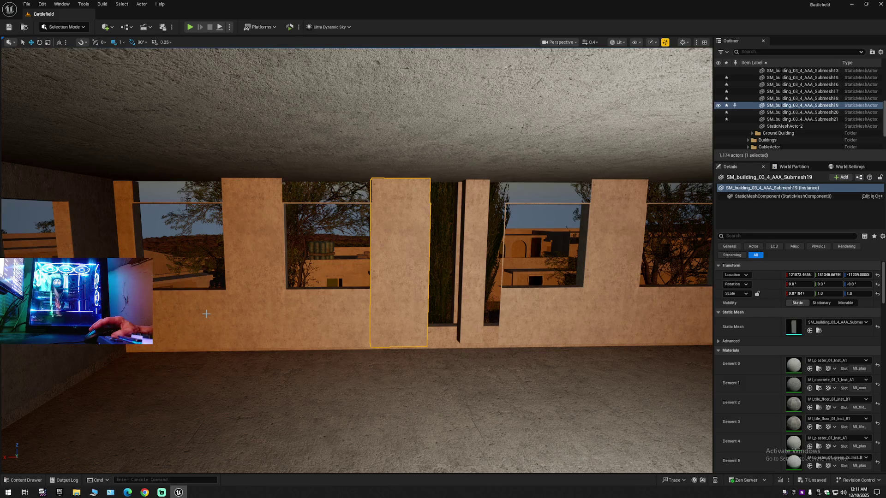
pyautogui.click(237, 312)
# - Shift four window wall pieces to the right along the upper-floor wall
pyautogui.keyDown('ctrl'); pyautogui.click(254, 310); pyautogui.keyUp('ctrl')
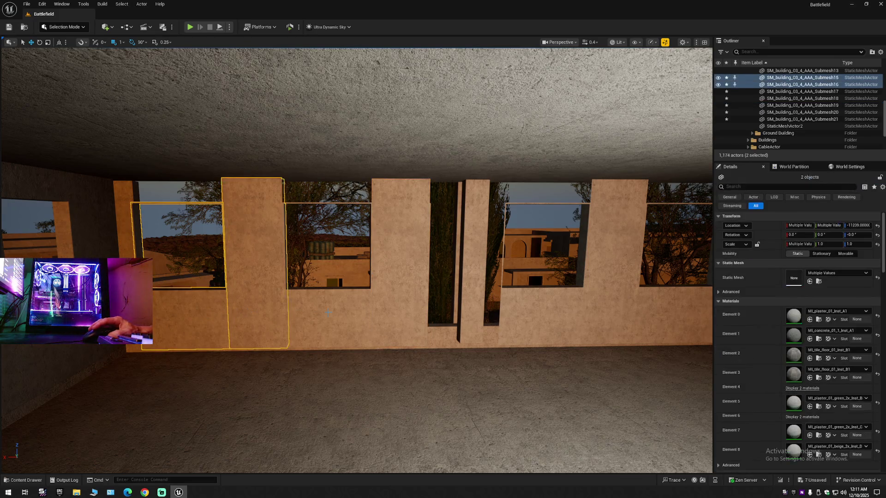
pyautogui.keyDown('ctrl'); pyautogui.click(325, 309); pyautogui.keyUp('ctrl')
pyautogui.keyDown('ctrl'); pyautogui.click(395, 300); pyautogui.keyUp('ctrl')
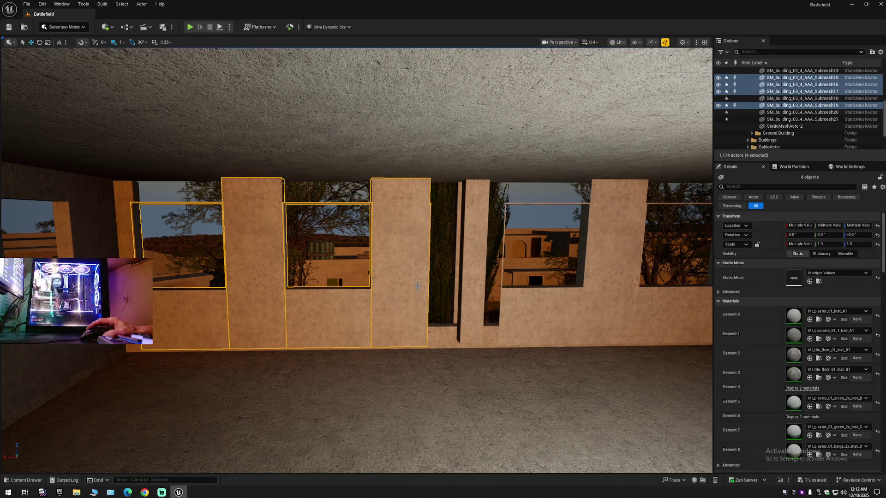
pyautogui.moveTo(395, 280); pyautogui.dragTo(434, 279)
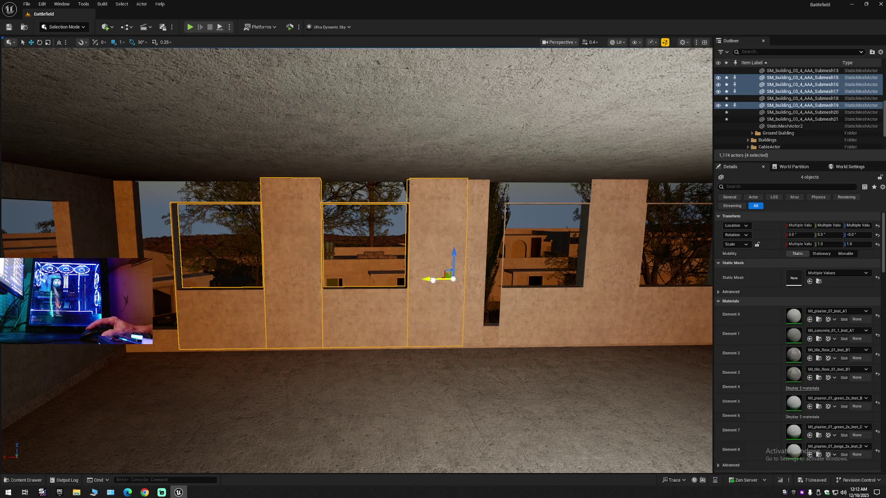
# - Duplicate the pillar and move the copy to the wall's left end, near X 122292
pyautogui.click(423, 285)
pyautogui.press('w')
pyautogui.hotkey('ctrl', 'd')
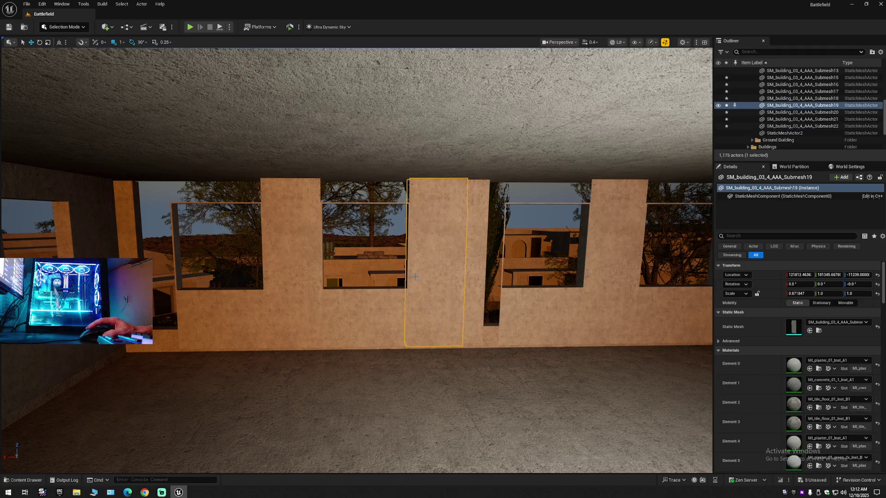
pyautogui.moveTo(417, 279); pyautogui.dragTo(333, 283)
pyautogui.hotkey('ctrl', 'z')
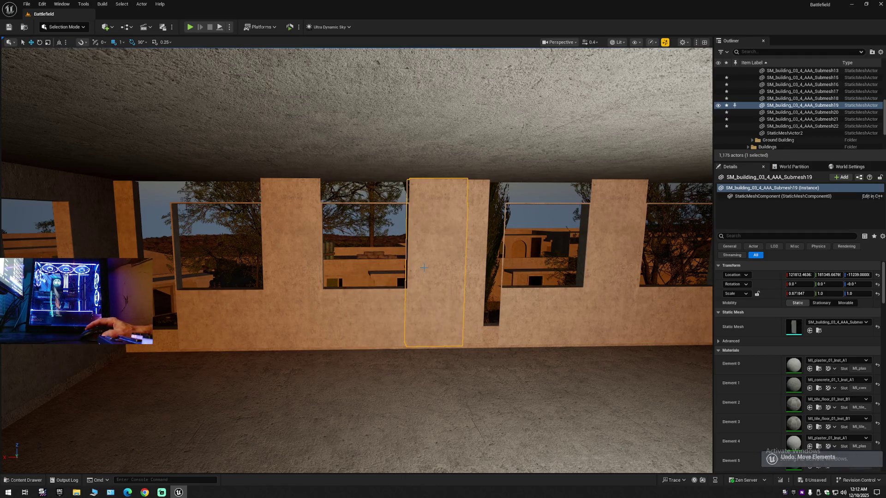
pyautogui.moveTo(423, 268)
pyautogui.mouseDown()
pyautogui.moveTo(333, 272)
pyautogui.moveTo(332, 284)
pyautogui.moveTo(461, 311)
pyautogui.mouseUp()
pyautogui.hotkey('ctrl', 'z')
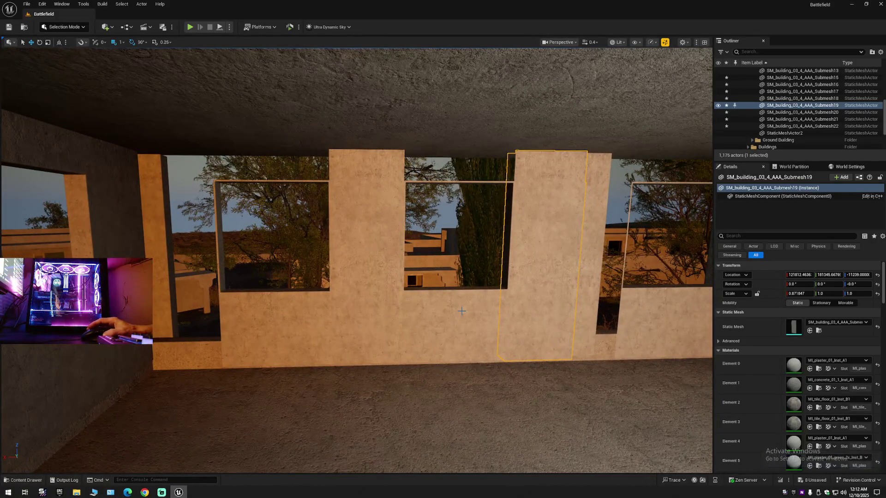
pyautogui.hotkey('ctrl', 'd')
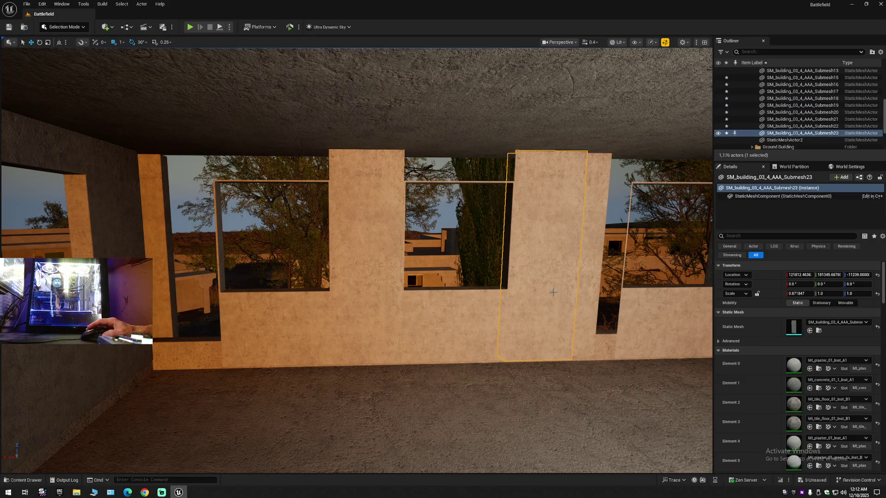
pyautogui.moveTo(504, 262); pyautogui.dragTo(161, 263)
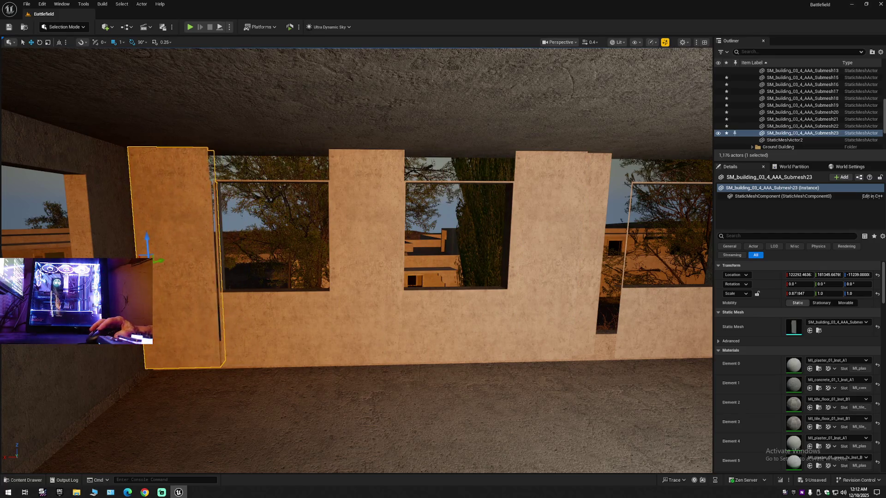
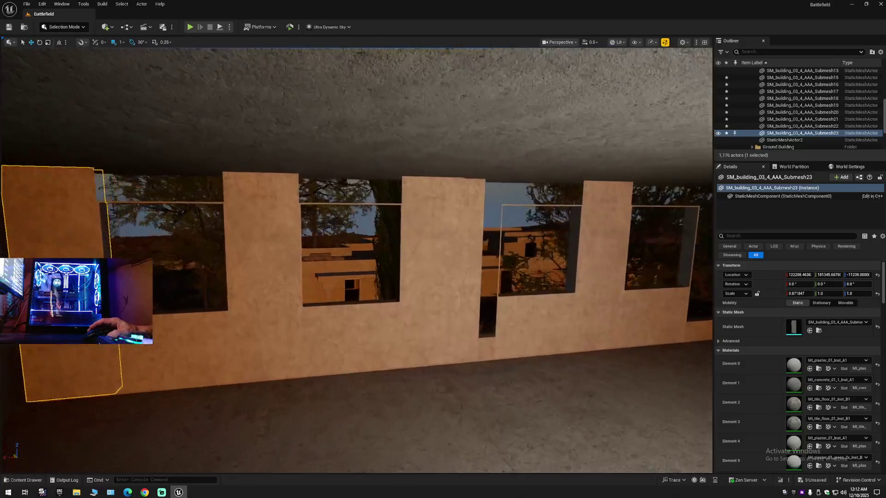
# - Fly into the building and duplicate the selected wall panel in place as SM_building_03_4_AAA_Submesh24
pyautogui.press('w')
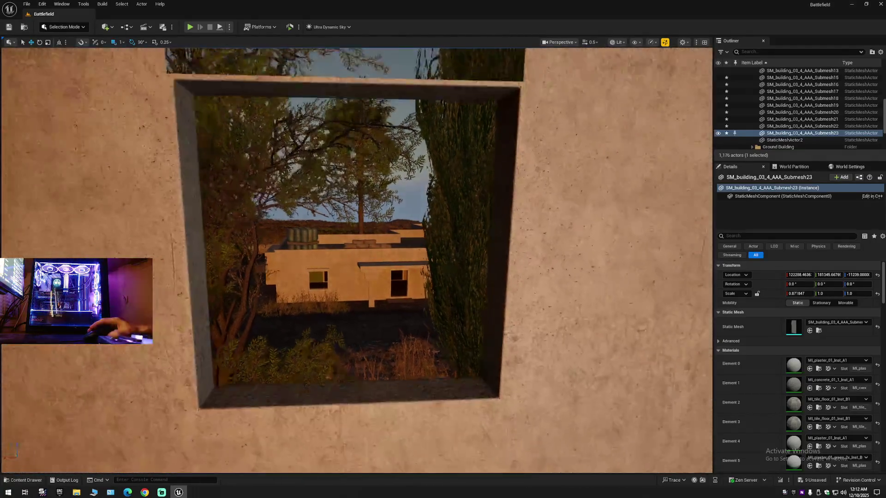
pyautogui.press('s')
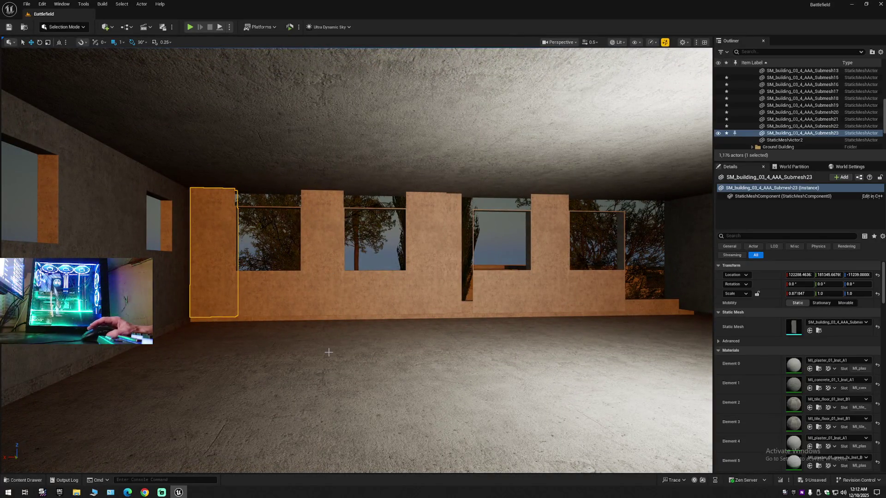
pyautogui.press('w')
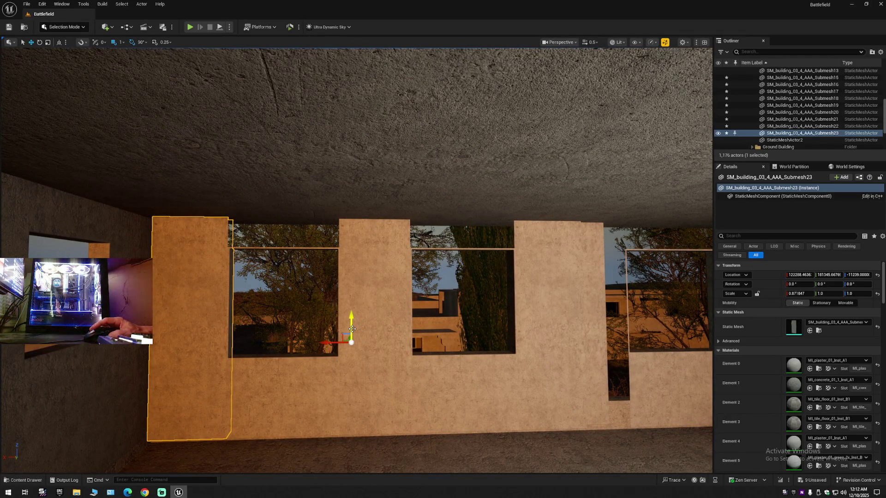
pyautogui.hotkey('ctrl', 'd')
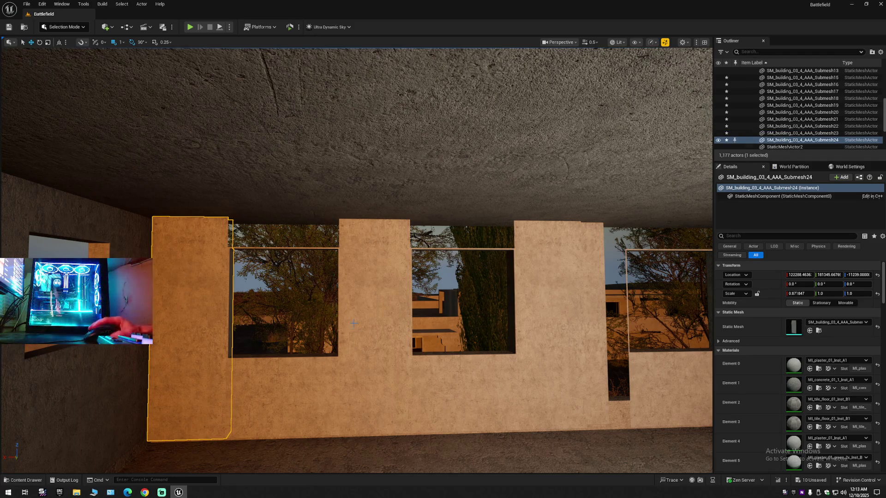
# - Raise the copied panel to the ceiling over the left window and widen it to span the window
pyautogui.moveTo(352, 306)
pyautogui.mouseDown()
pyautogui.moveTo(360, 205)
pyautogui.moveTo(348, 199)
pyautogui.mouseUp()
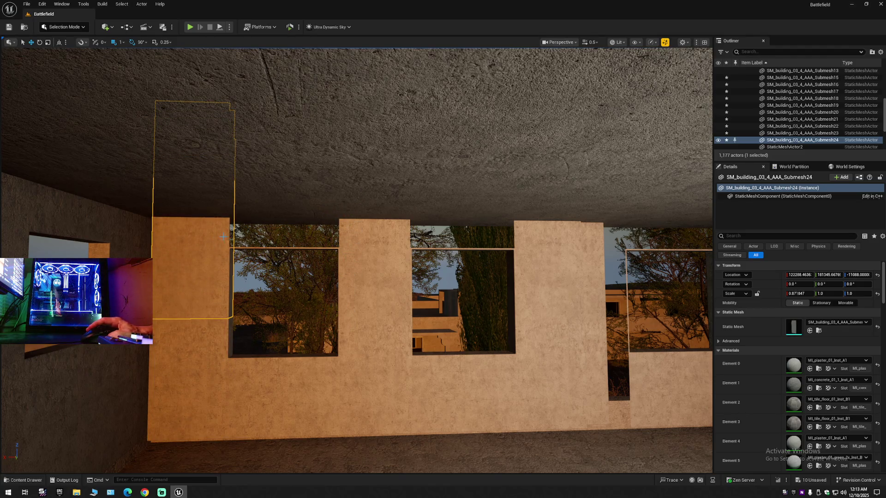
pyautogui.moveTo(210, 235)
pyautogui.mouseDown()
pyautogui.moveTo(328, 237)
pyautogui.moveTo(281, 236)
pyautogui.moveTo(296, 238)
pyautogui.moveTo(299, 226)
pyautogui.moveTo(300, 236)
pyautogui.mouseUp()
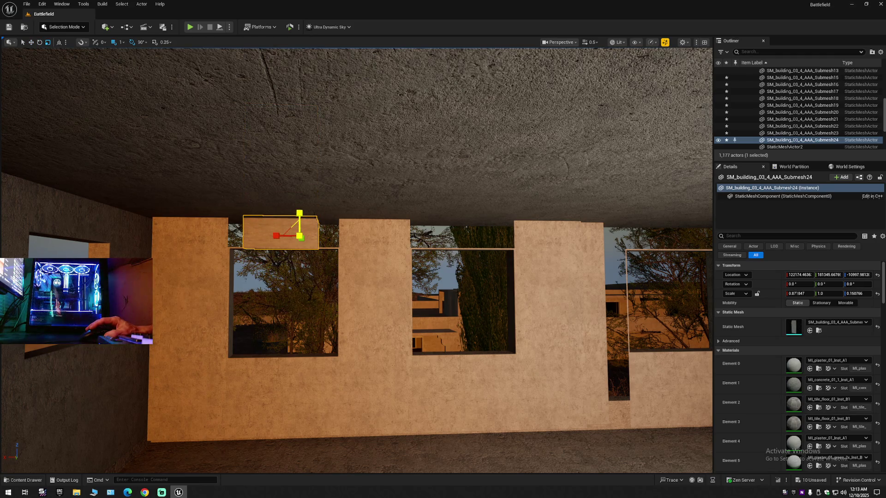
pyautogui.click(300, 215)
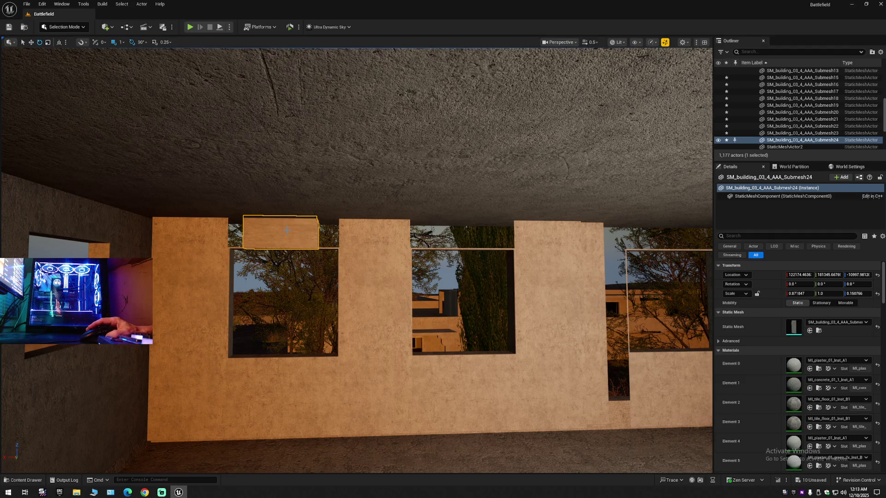
pyautogui.press('e')
pyautogui.press('w')
pyautogui.press('e')
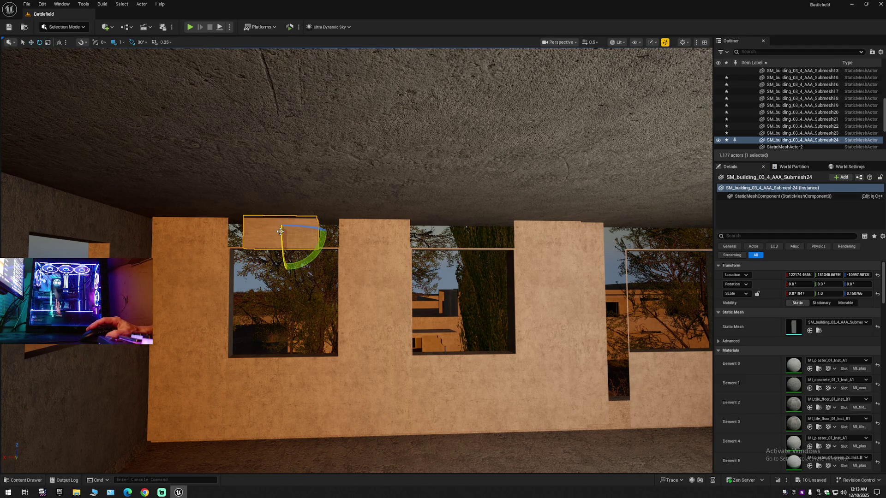
pyautogui.press('r')
pyautogui.moveTo(271, 231); pyautogui.dragTo(292, 231)
# - Nudge the widened lintel into place above the left window, then duplicate it
pyautogui.press('q')
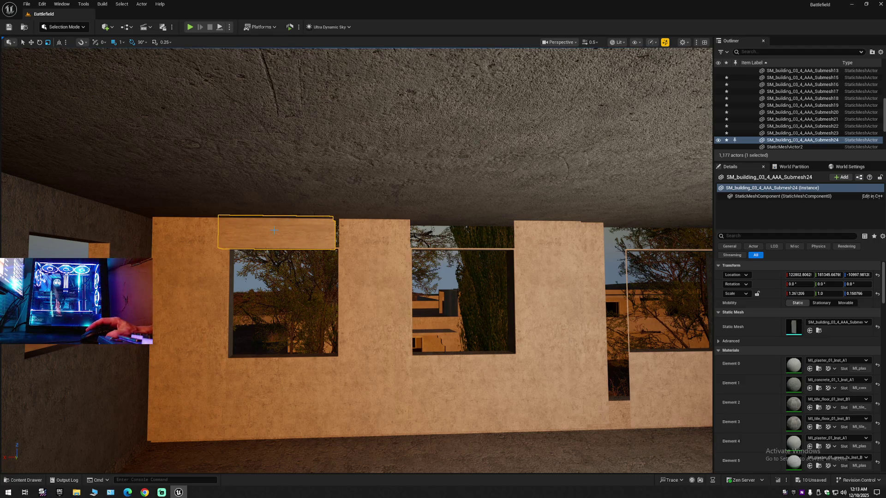
pyautogui.press('w')
pyautogui.moveTo(249, 230); pyautogui.dragTo(258, 231)
pyautogui.press('q')
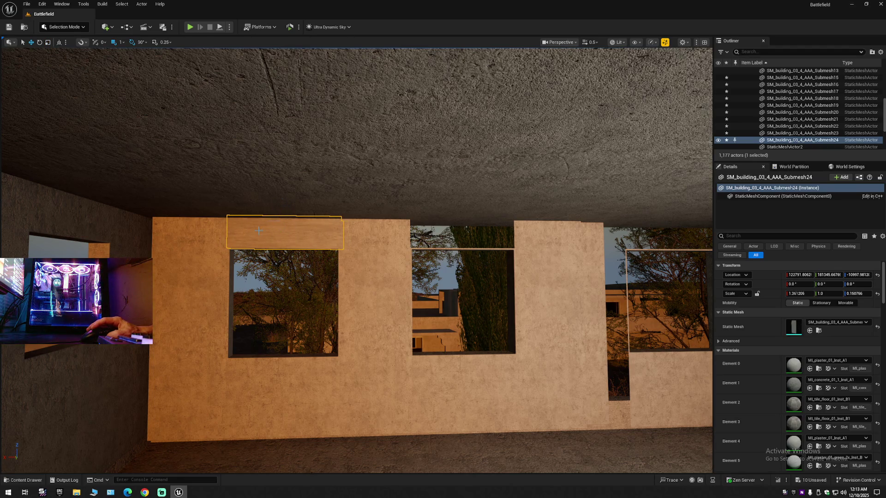
pyautogui.press('w')
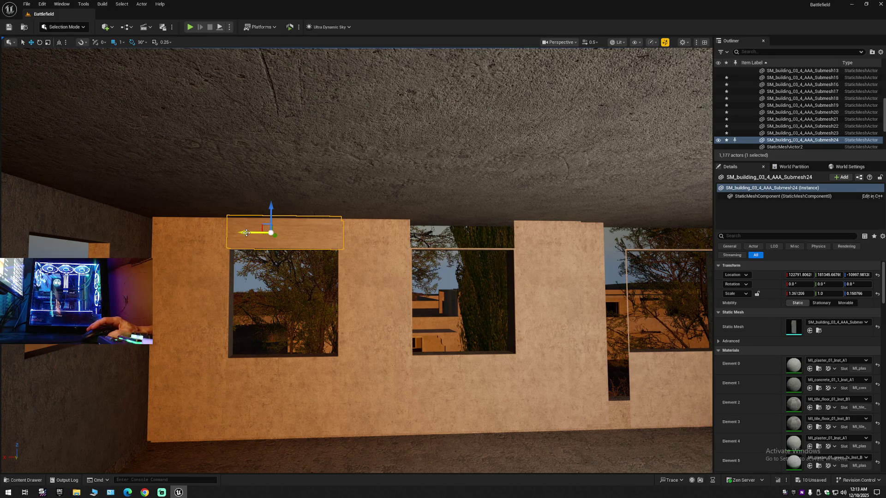
pyautogui.moveTo(252, 233); pyautogui.dragTo(244, 233)
pyautogui.hotkey('ctrl', 'z')
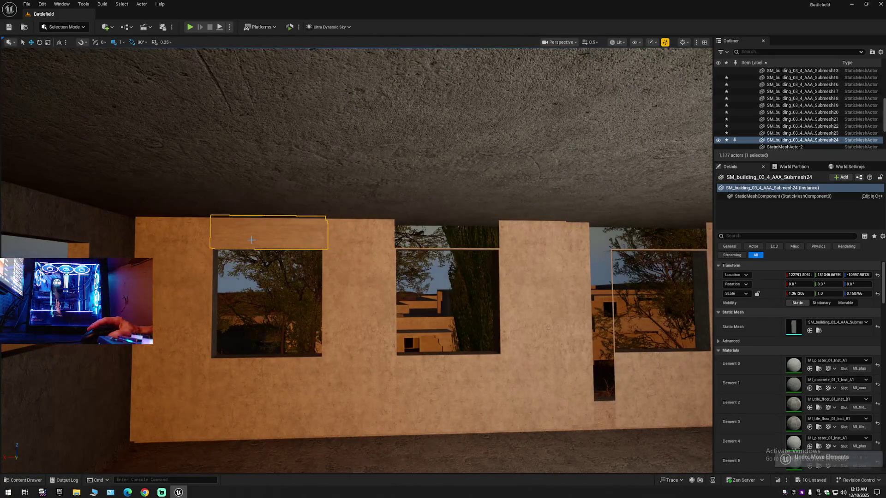
pyautogui.press('w')
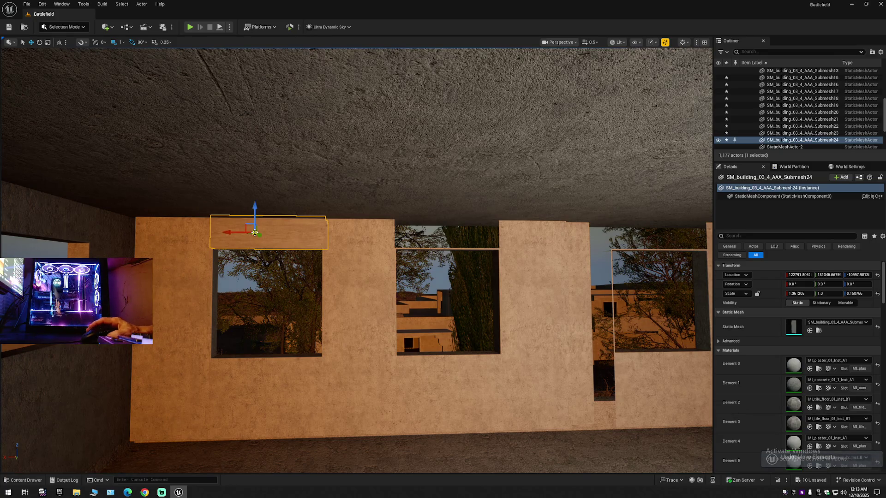
pyautogui.moveTo(230, 232); pyautogui.dragTo(480, 232)
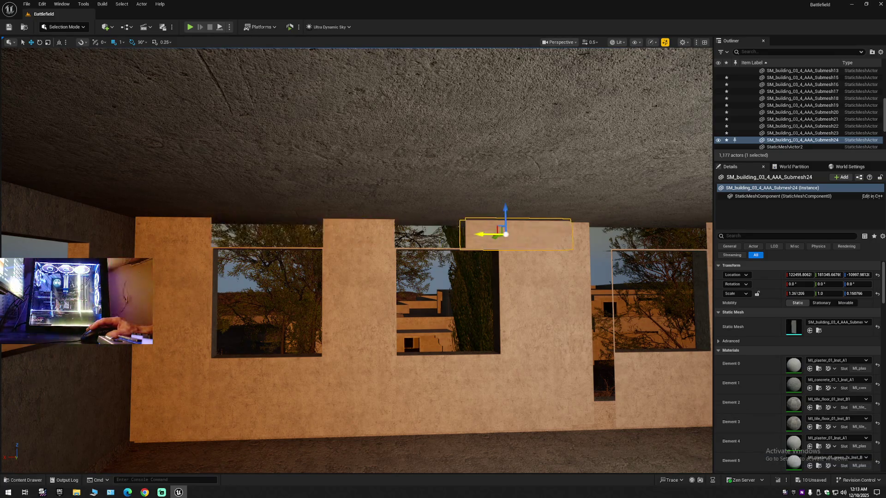
pyautogui.hotkey('ctrl', 'z')
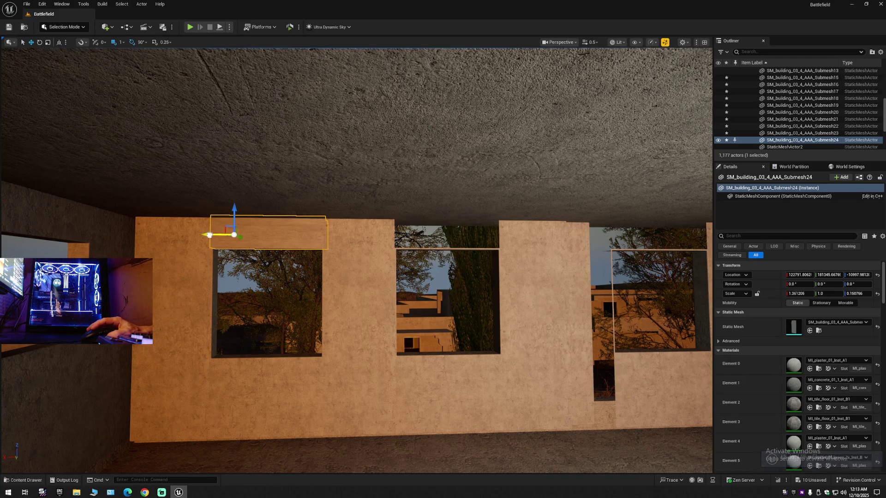
pyautogui.hotkey('ctrl', 'd')
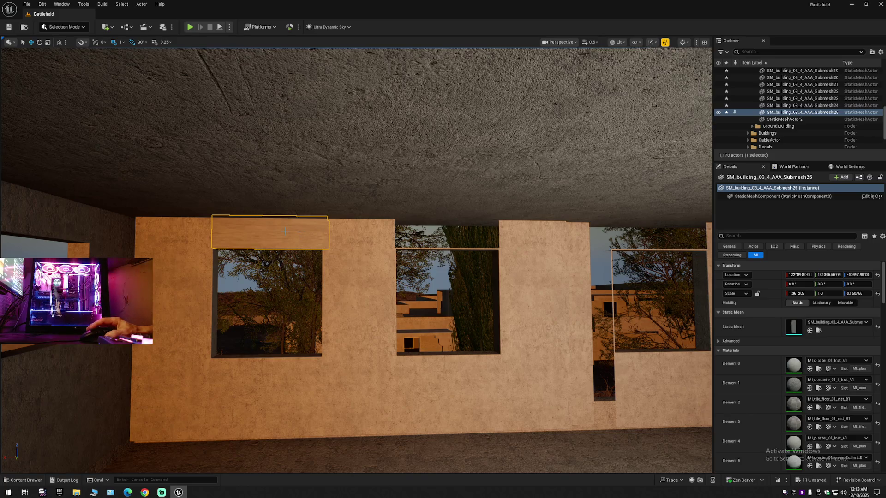
# - Slide the lintel copy SM_building_03_4_AAA_Submesh25 along X over the middle window
pyautogui.moveTo(251, 232); pyautogui.dragTo(424, 236)
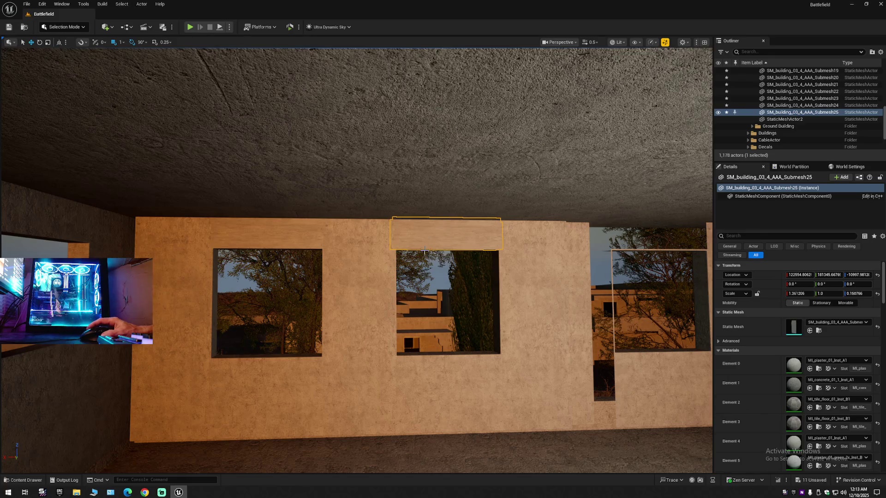
pyautogui.press('Down')
pyautogui.press('Left')
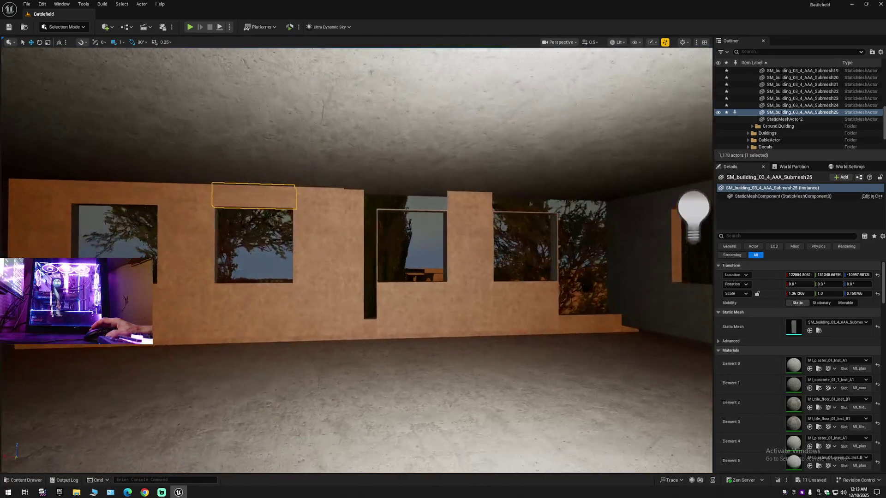
pyautogui.press('Up')
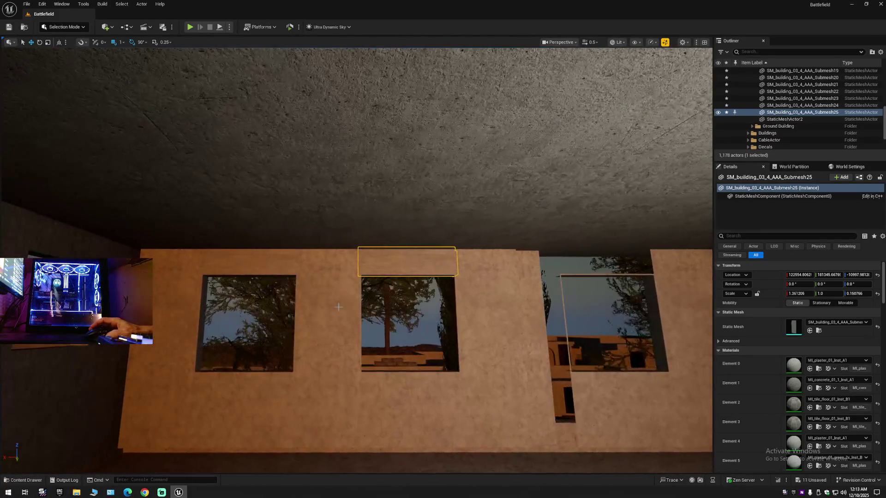
# - Select the middle-window panel, pillar and right-window panel around the right-hand windows
pyautogui.click(260, 262)
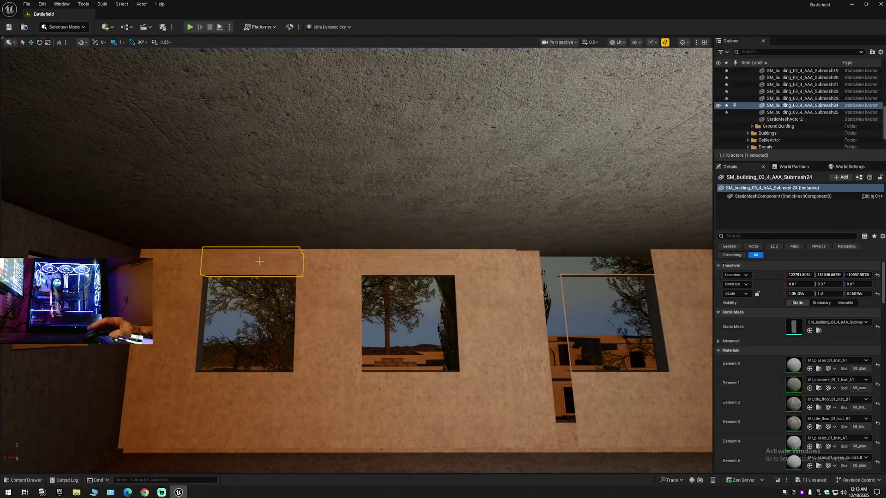
pyautogui.click(173, 298)
pyautogui.press('Down')
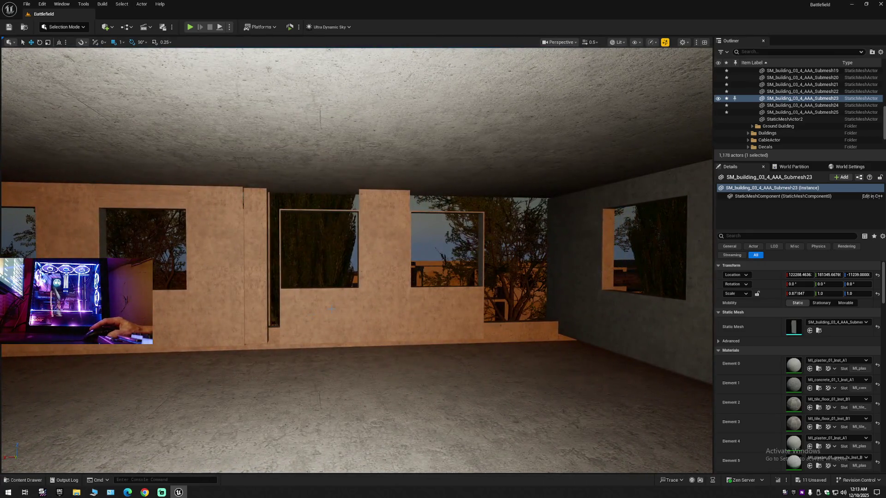
pyautogui.click(319, 314)
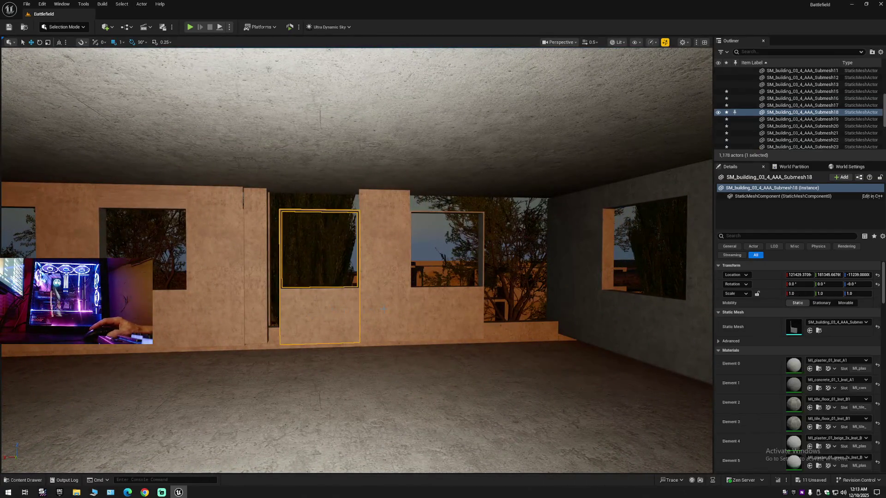
pyautogui.keyDown('ctrl'); pyautogui.click(391, 302); pyautogui.keyUp('ctrl')
pyautogui.keyDown('ctrl'); pyautogui.click(430, 309); pyautogui.keyUp('ctrl')
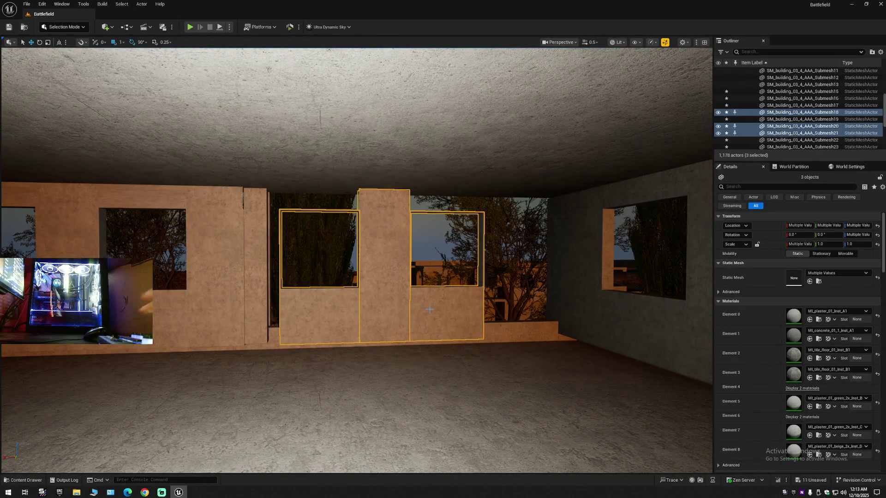
# - Delete the three right-window panels and select the seven remaining wall pieces and lintels
pyautogui.press('Delete')
pyautogui.press('Left')
pyautogui.press('Left')
pyautogui.press('Left')
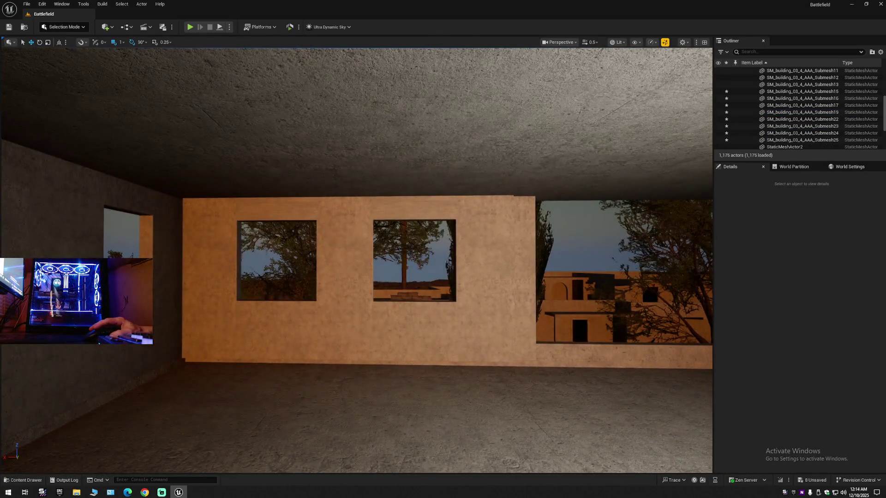
pyautogui.click(220, 290)
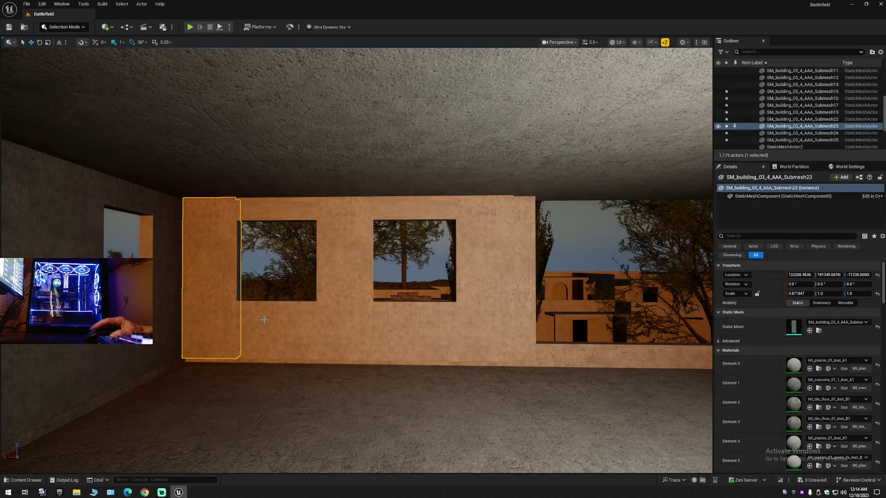
pyautogui.keyDown('ctrl'); pyautogui.click(264, 320); pyautogui.keyUp('ctrl')
pyautogui.keyDown('ctrl'); pyautogui.click(345, 319); pyautogui.keyUp('ctrl')
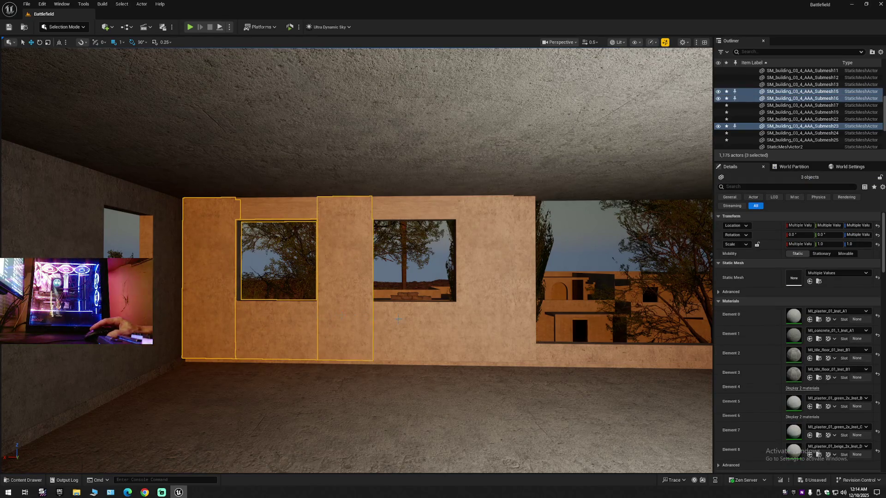
pyautogui.keyDown('ctrl'); pyautogui.click(415, 327); pyautogui.keyUp('ctrl')
pyautogui.keyDown('ctrl'); pyautogui.click(485, 320); pyautogui.keyUp('ctrl')
pyautogui.keyDown('ctrl'); pyautogui.click(414, 208); pyautogui.keyUp('ctrl')
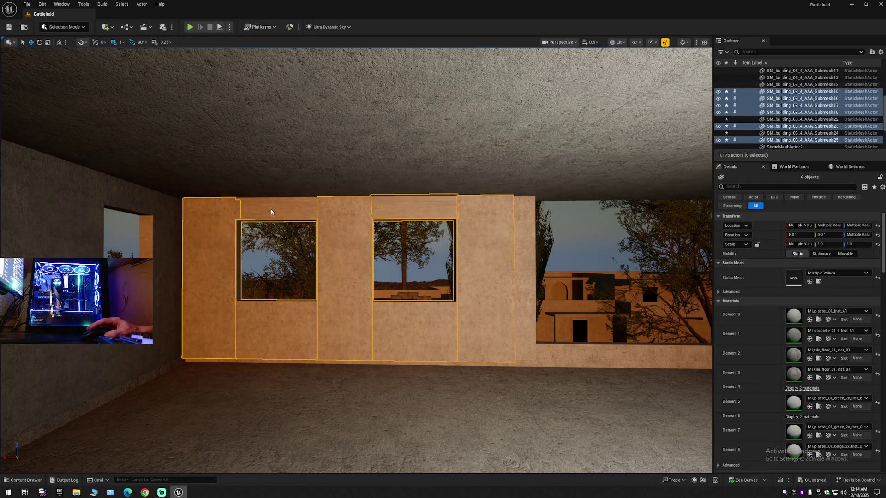
pyautogui.keyDown('ctrl'); pyautogui.click(274, 217); pyautogui.keyUp('ctrl')
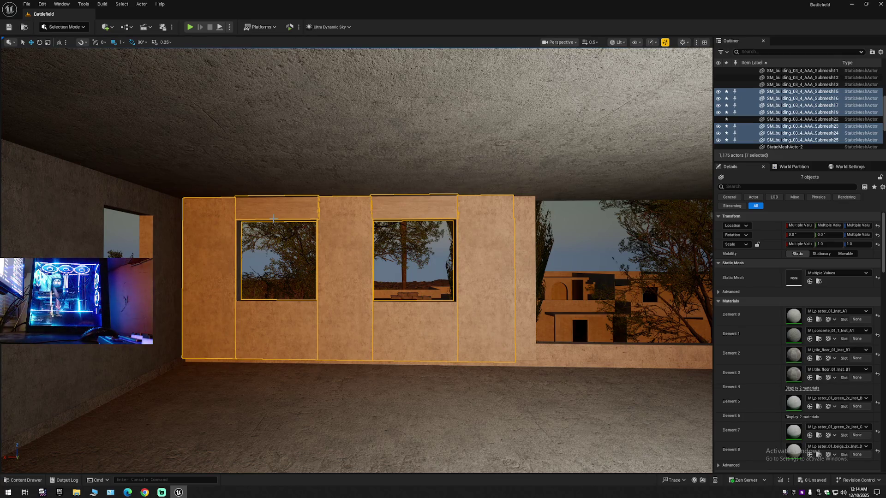
# - Duplicate the seven wall pieces in place, bringing the level to 1,182 actors
pyautogui.hotkey('ctrl', 'd')
pyautogui.moveTo(276, 237)
pyautogui.mouseDown()
pyautogui.moveTo(275, 282)
pyautogui.moveTo(240, 281)
pyautogui.moveTo(231, 299)
pyautogui.moveTo(222, 277)
pyautogui.moveTo(258, 272)
pyautogui.moveTo(221, 272)
pyautogui.moveTo(263, 272)
pyautogui.moveTo(90, 226)
pyautogui.moveTo(126, 235)
pyautogui.mouseUp()
pyautogui.scroll(2, 254, 275)
# - Frame and orbit around the seven copied wall pieces, then open the Outliner settings menu
pyautogui.press('f')
pyautogui.moveTo(331, 291); pyautogui.dragTo(259, 291)
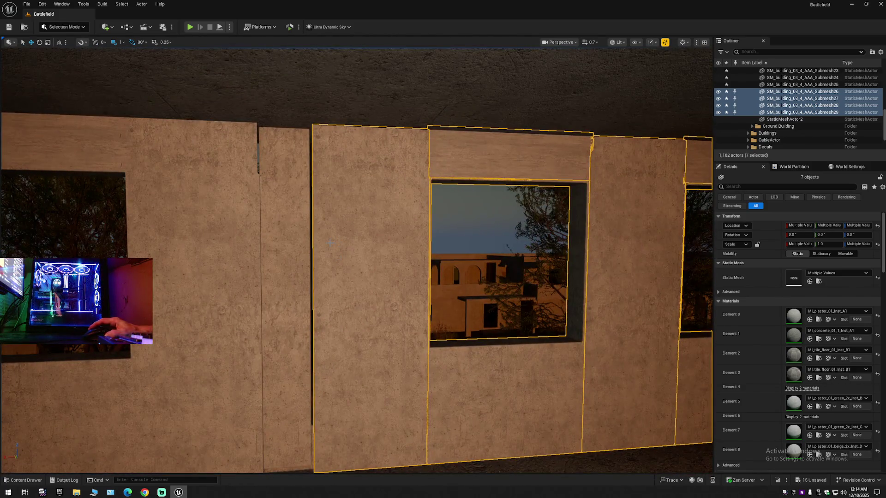
pyautogui.moveTo(311, 241); pyautogui.dragTo(307, 244)
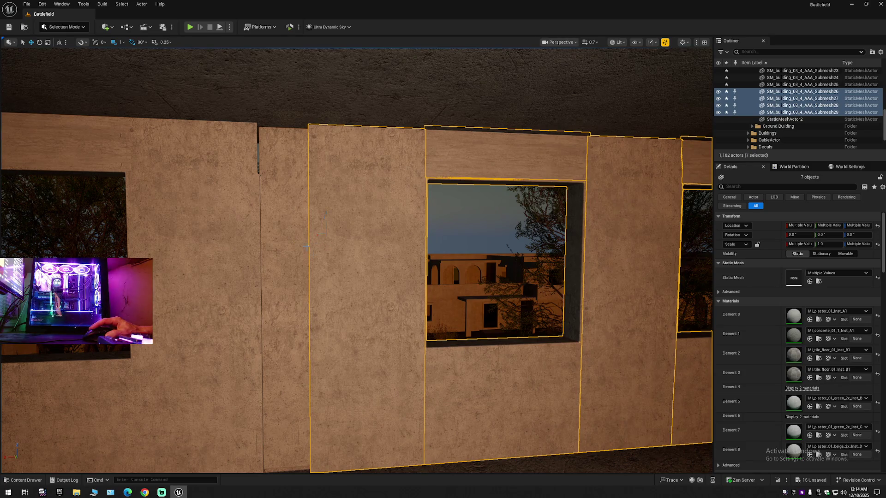
pyautogui.scroll(-10, 307, 247)
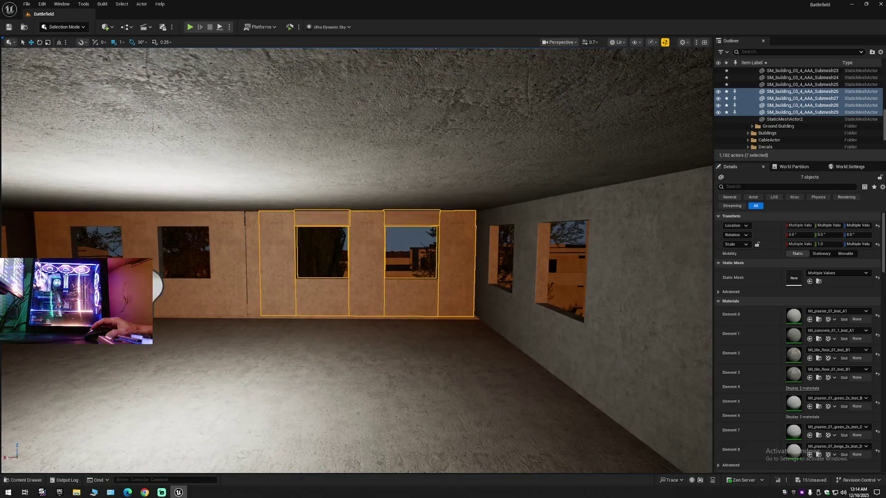
pyautogui.scroll(10, 357, 258)
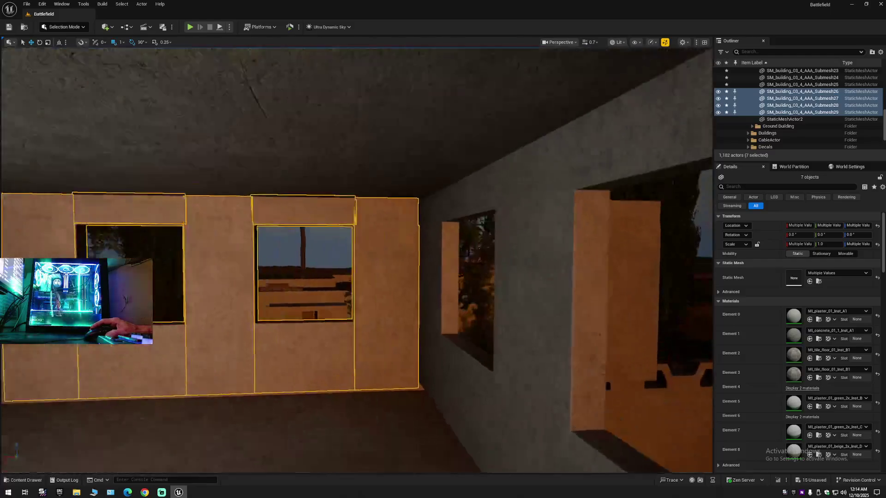
pyautogui.scroll(-10, 356, 260)
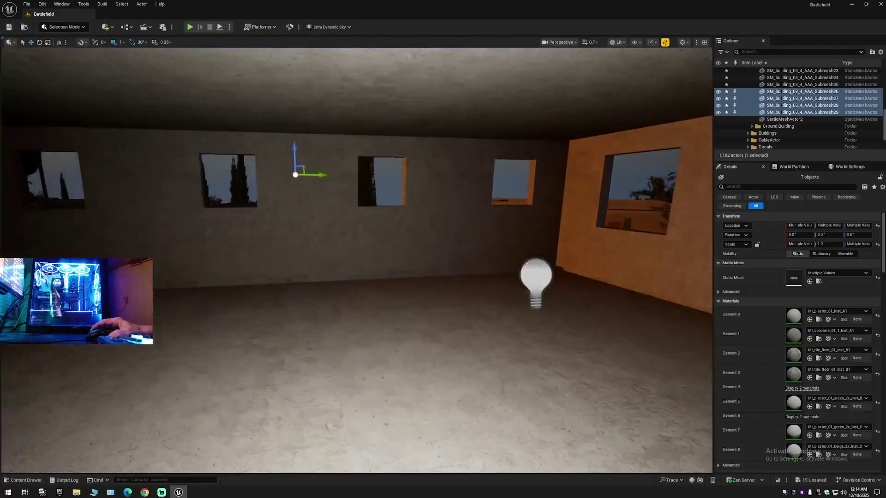
pyautogui.scroll(-2, 356, 260)
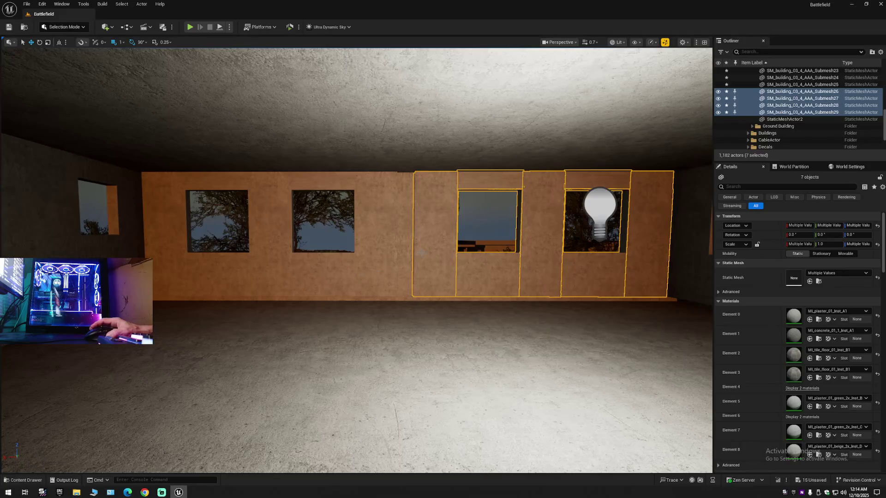
pyautogui.click(880, 53)
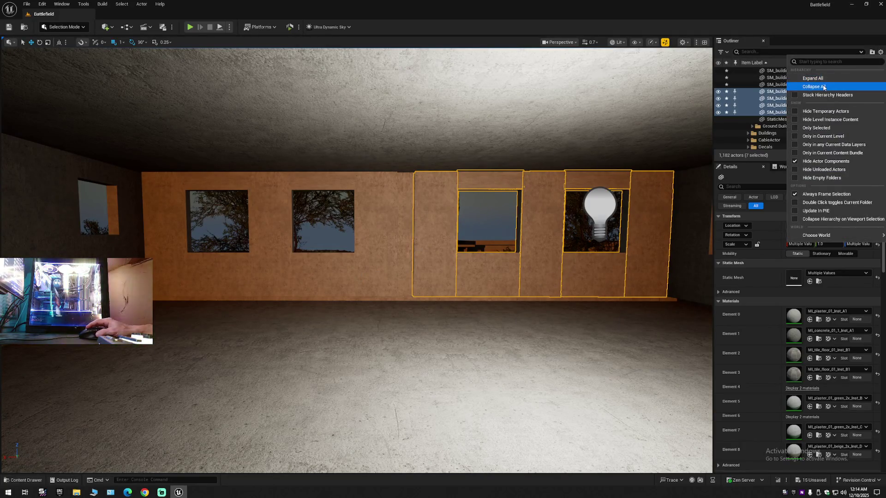
# - Collapse all Outliner folders and expand Battlefield (Editor) to its top-level folders
pyautogui.click(805, 84)
pyautogui.click(744, 71)
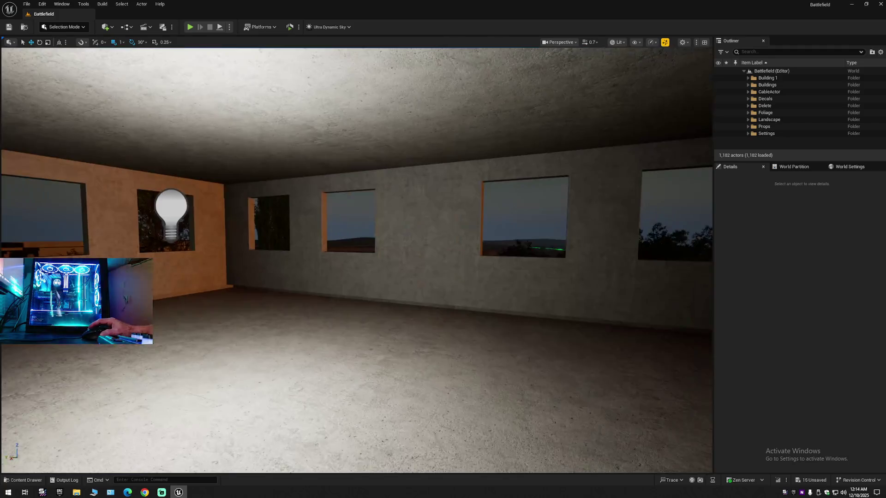
pyautogui.scroll(-2, 357, 261)
pyautogui.press('s')
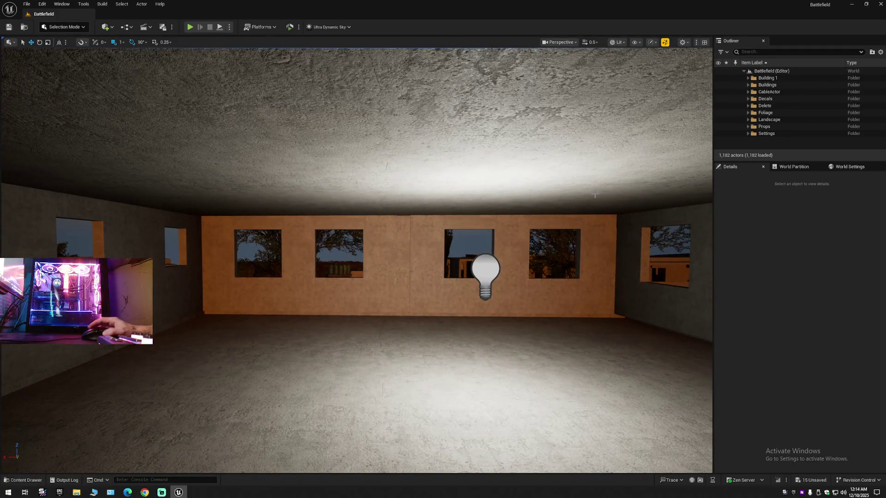
# - Turn to face the orange wall and fly toward the building's doorway
pyautogui.press('w')
pyautogui.press('a')
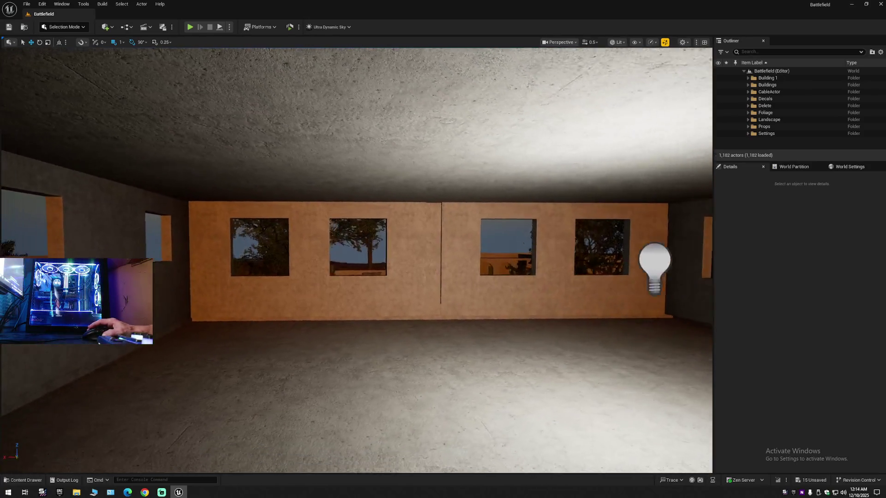
pyautogui.press('s')
pyautogui.press('d')
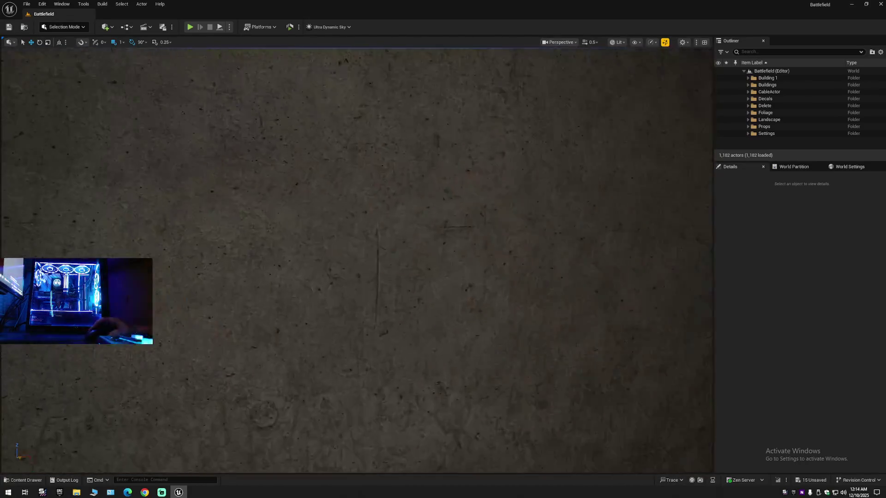
pyautogui.scroll(-2, 357, 260)
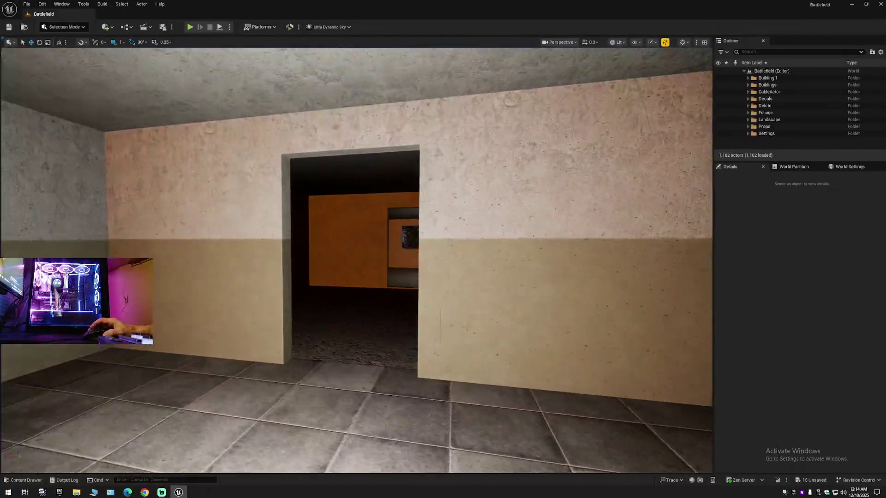
pyautogui.press('w')
pyautogui.scroll(1, 356, 260)
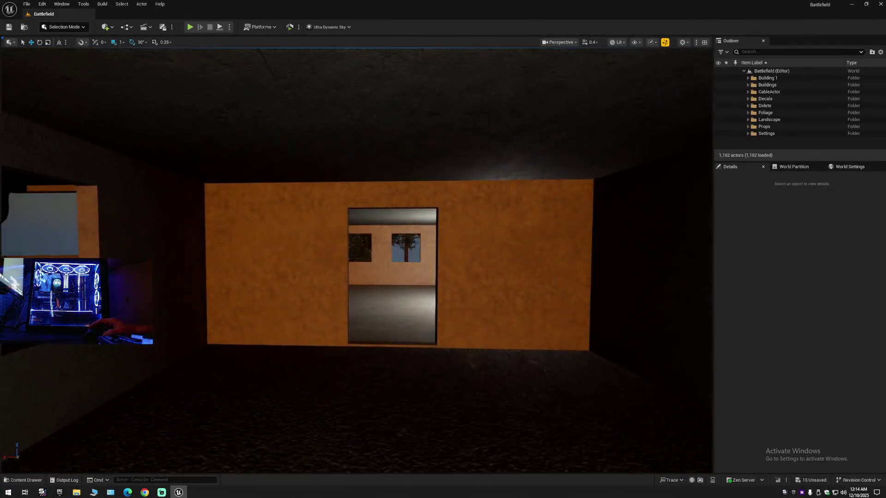
pyautogui.press('w')
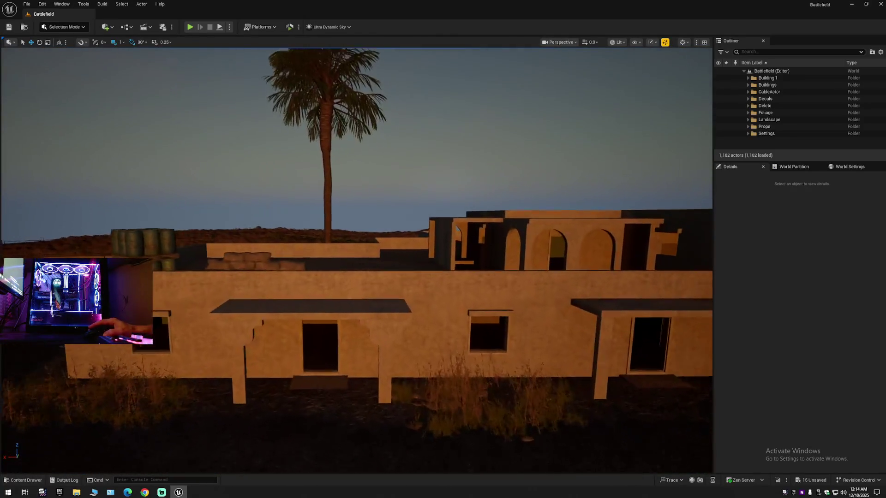
# - Fly outside over the low wall and palm trees to the sunlit dirt path
pyautogui.press('w')
pyautogui.scroll(-4, 357, 261)
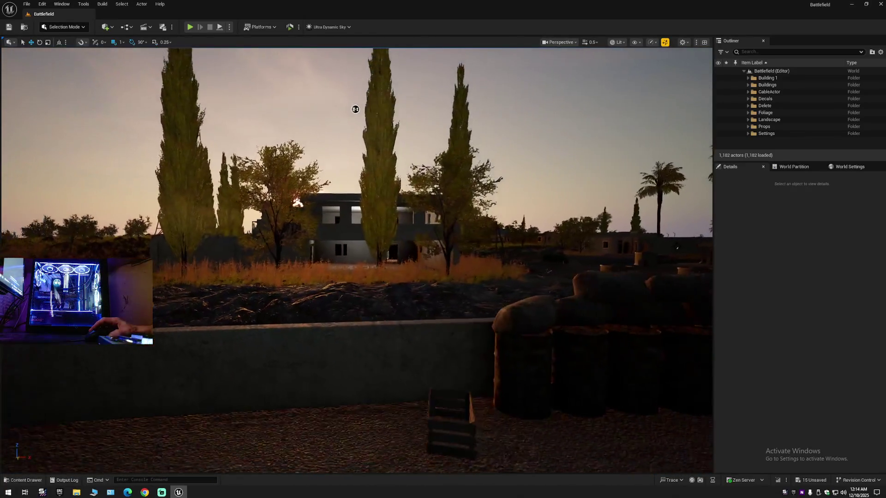
pyautogui.press('w')
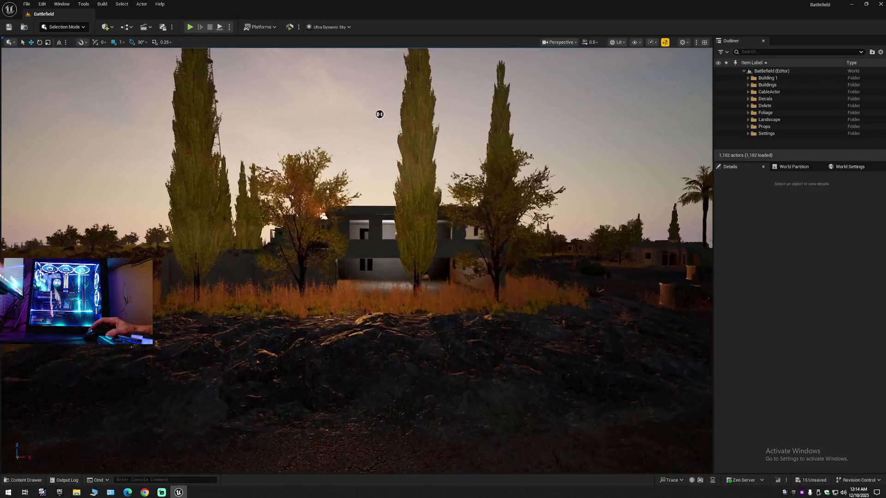
pyautogui.press('w')
pyautogui.scroll(2, 334, 61)
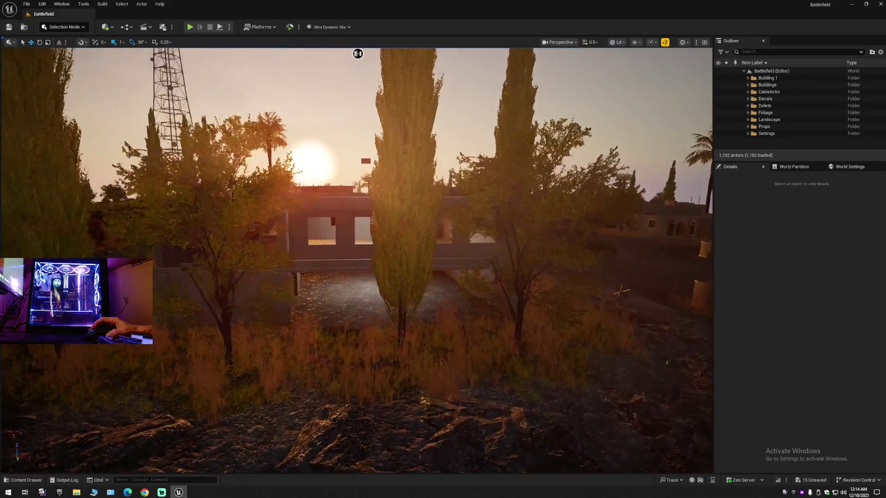
pyautogui.press('w')
pyautogui.scroll(2, 333, 88)
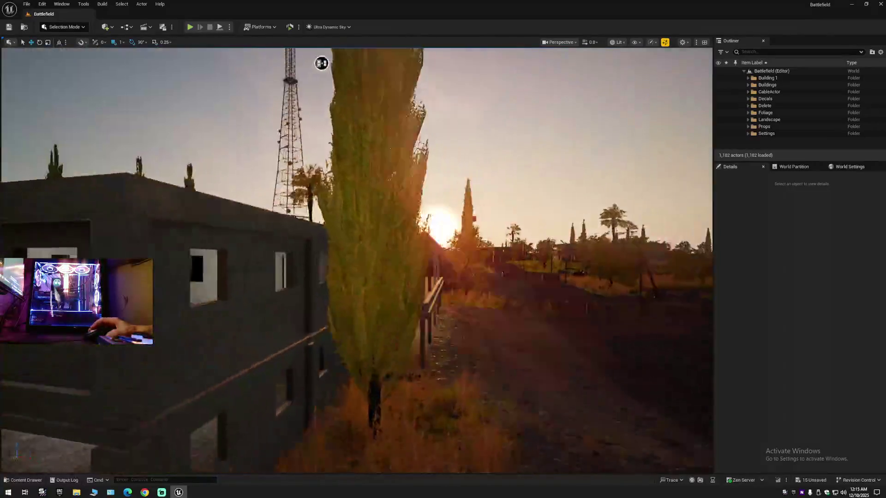
pyautogui.press('w')
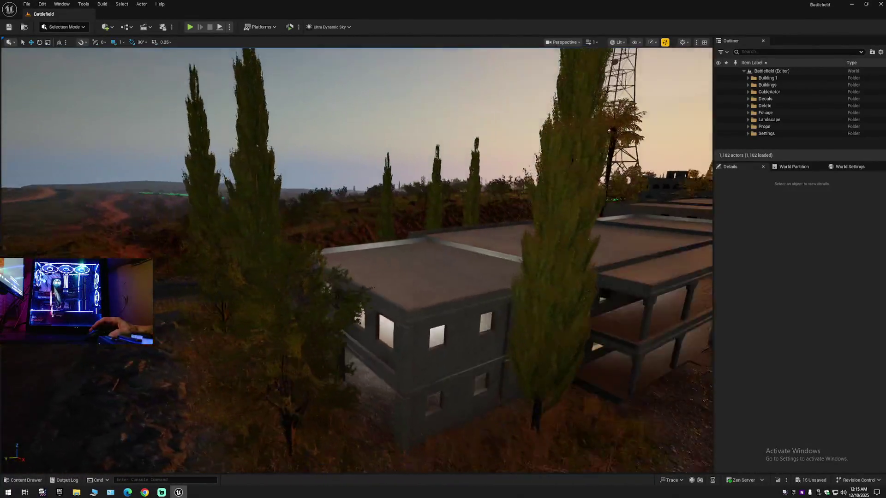
pyautogui.press('w')
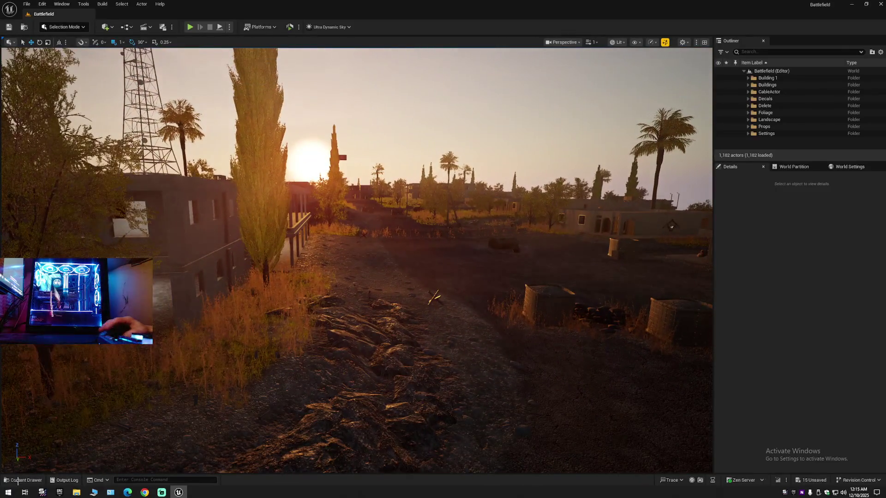
pyautogui.click(24, 481)
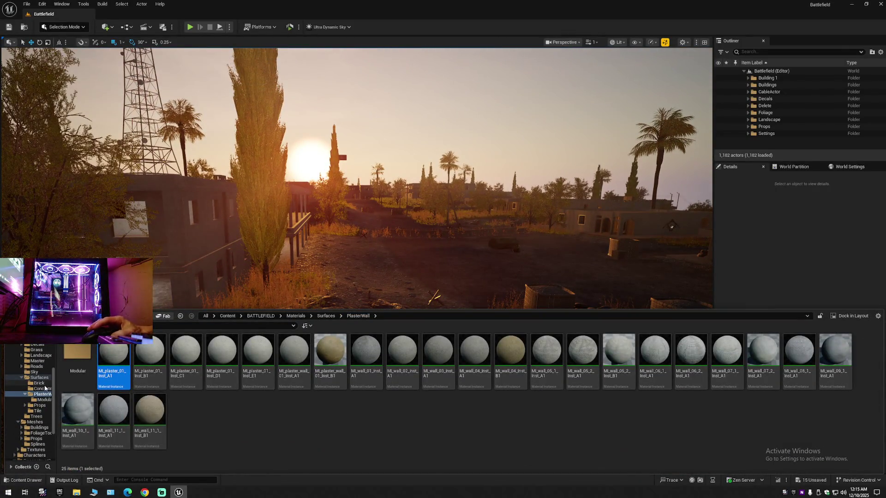
# - Navigate the Content Drawer folder tree from Materials to BATTLEFIELD > Meshes
pyautogui.scroll(2, 21, 379)
pyautogui.click(21, 378)
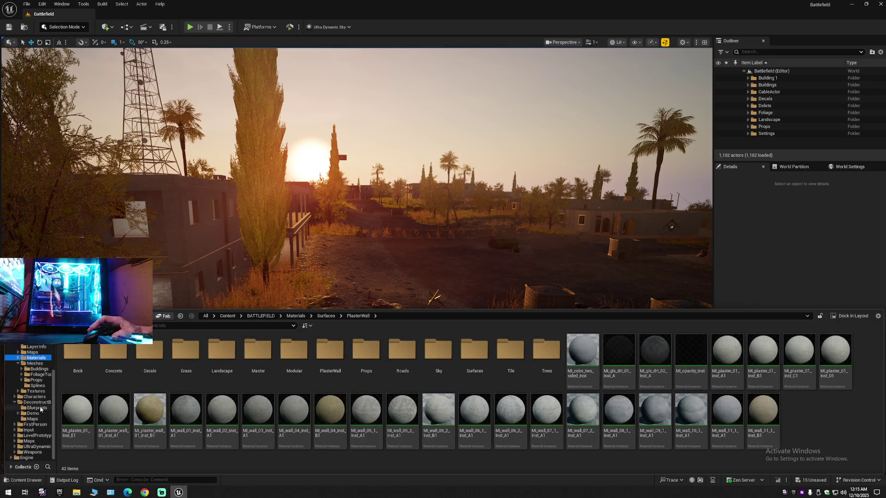
pyautogui.scroll(3, 34, 388)
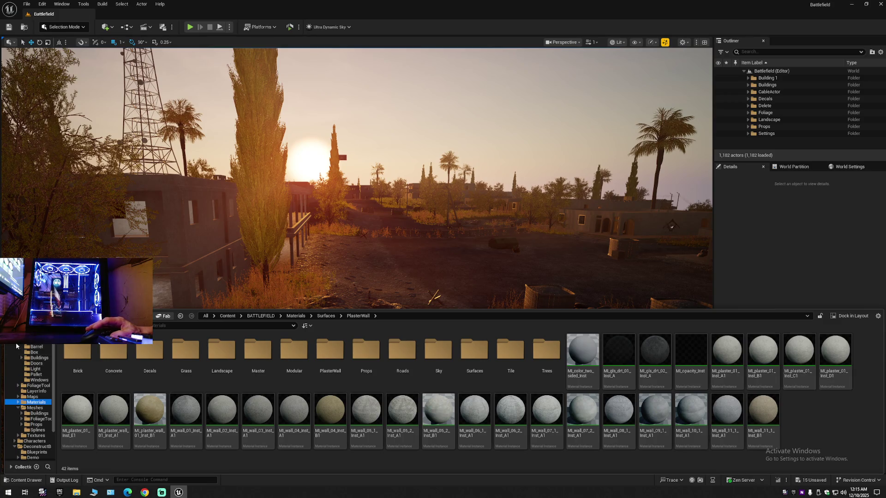
pyautogui.scroll(-3, 18, 353)
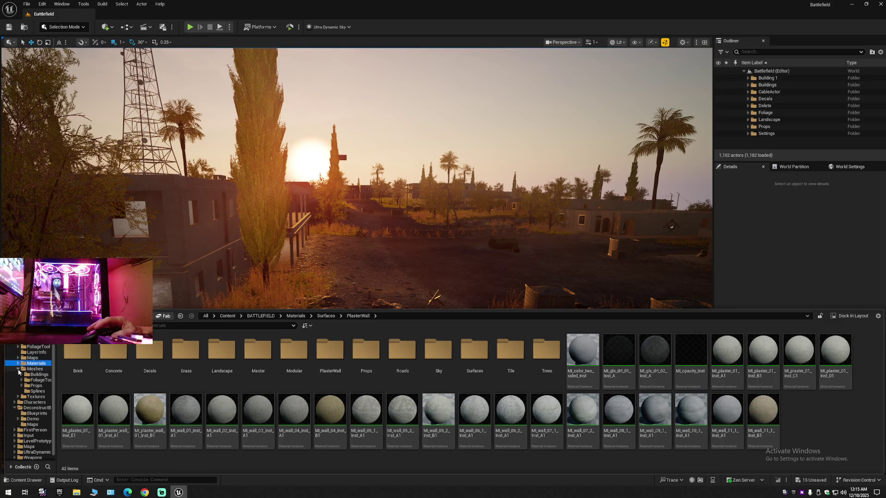
pyautogui.click(18, 369)
pyautogui.click(34, 383)
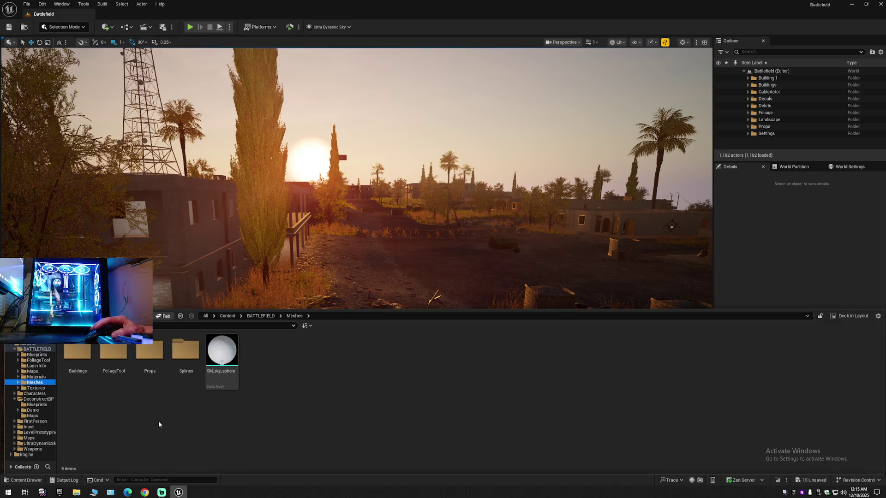
# - Browse Buildings > Building_01 and DMG, then drop Building_02's SM_BL2_arc_220x260_01_A_1 arch into the level
pyautogui.doubleClick(78, 356)
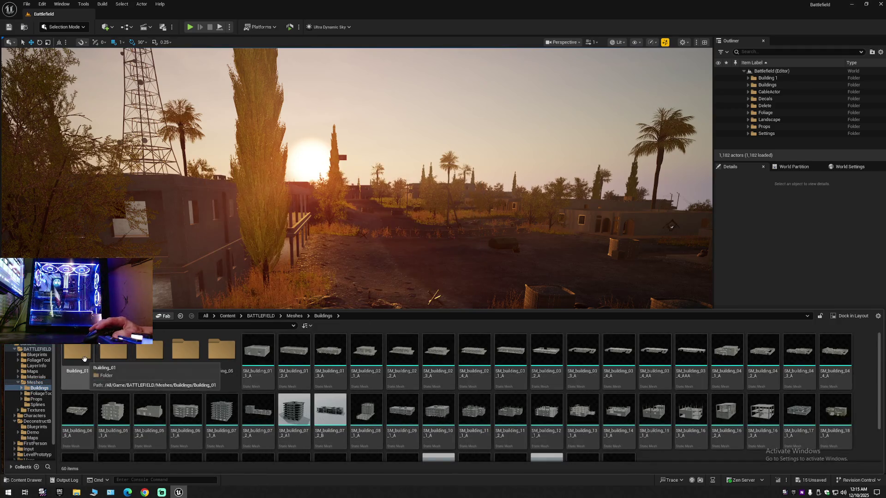
pyautogui.doubleClick(78, 357)
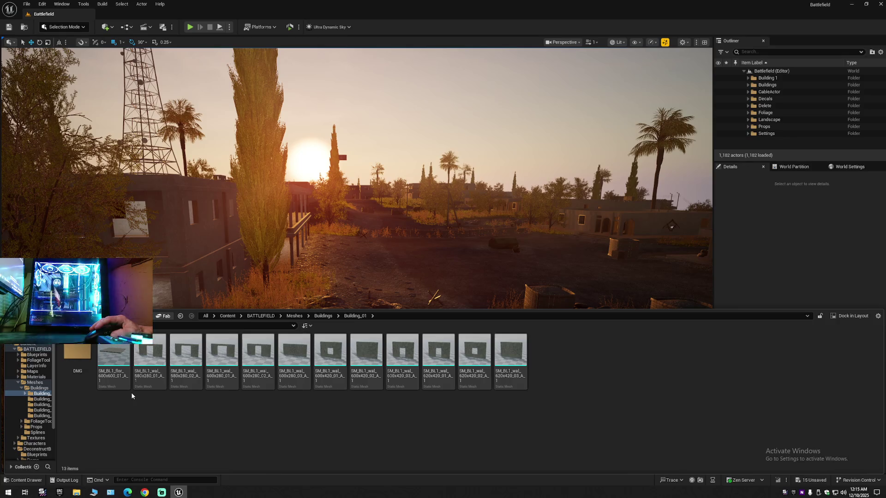
pyautogui.doubleClick(78, 357)
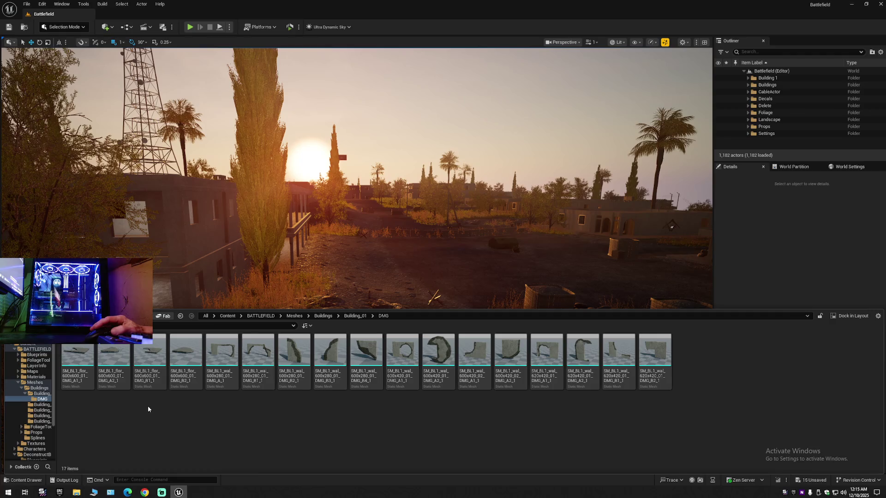
pyautogui.hotkey('alt', 'Left')
pyautogui.hotkey('alt', 'Left')
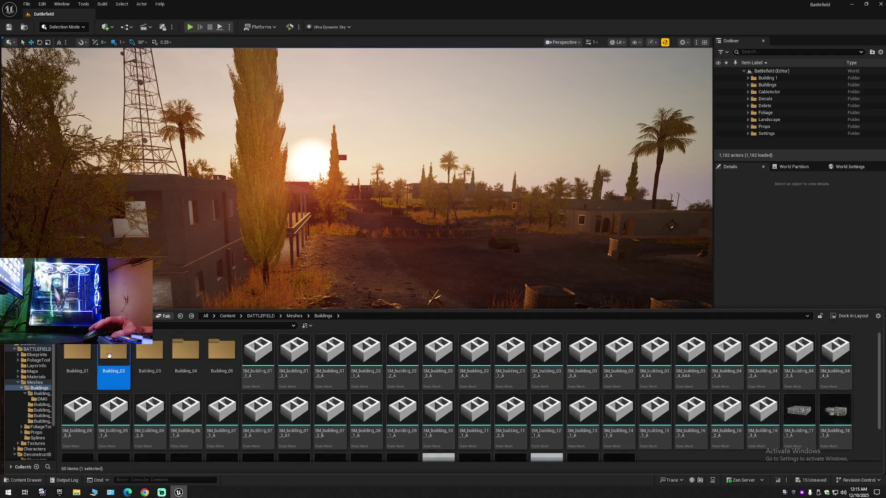
pyautogui.doubleClick(150, 356)
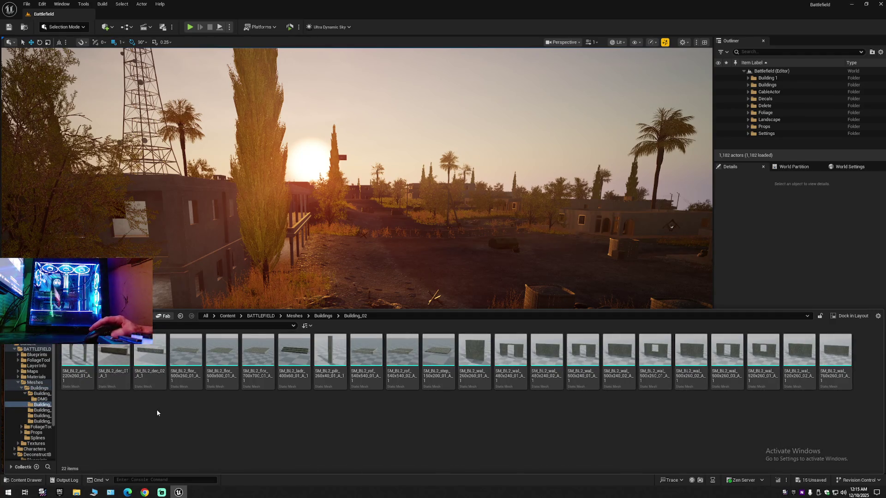
pyautogui.click(80, 359)
pyautogui.moveTo(80, 359)
pyautogui.mouseDown()
pyautogui.moveTo(286, 323)
pyautogui.moveTo(388, 347)
pyautogui.moveTo(318, 318)
pyautogui.moveTo(322, 325)
pyautogui.mouseUp()
# - Position the arch on the path and place the Building_03 pillar SM_BL3_pilr_270x160_01_A_1 beside it
pyautogui.moveTo(267, 345); pyautogui.dragTo(321, 325)
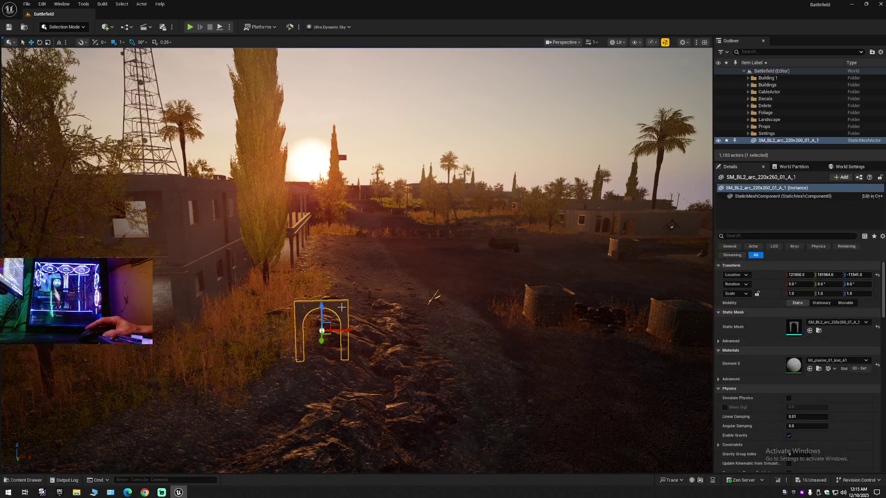
pyautogui.click(24, 481)
pyautogui.click(42, 410)
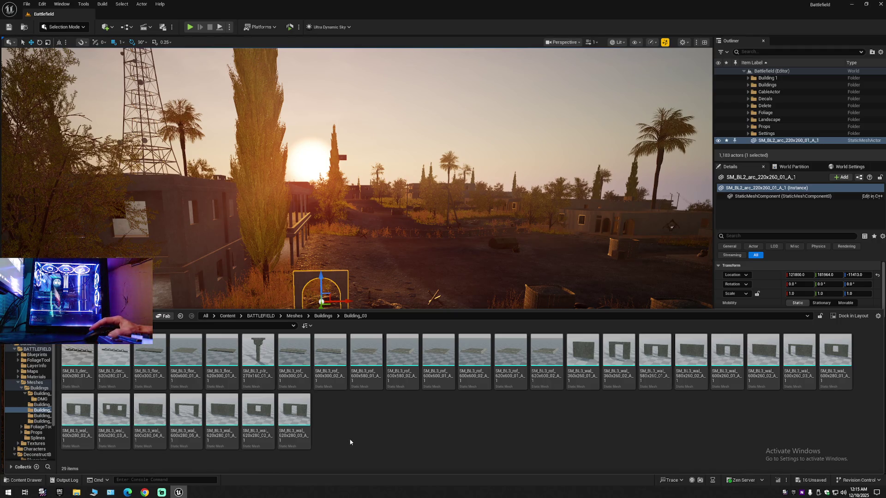
pyautogui.moveTo(253, 353)
pyautogui.mouseDown()
pyautogui.moveTo(259, 294)
pyautogui.moveTo(290, 328)
pyautogui.moveTo(266, 329)
pyautogui.moveTo(262, 271)
pyautogui.mouseUp()
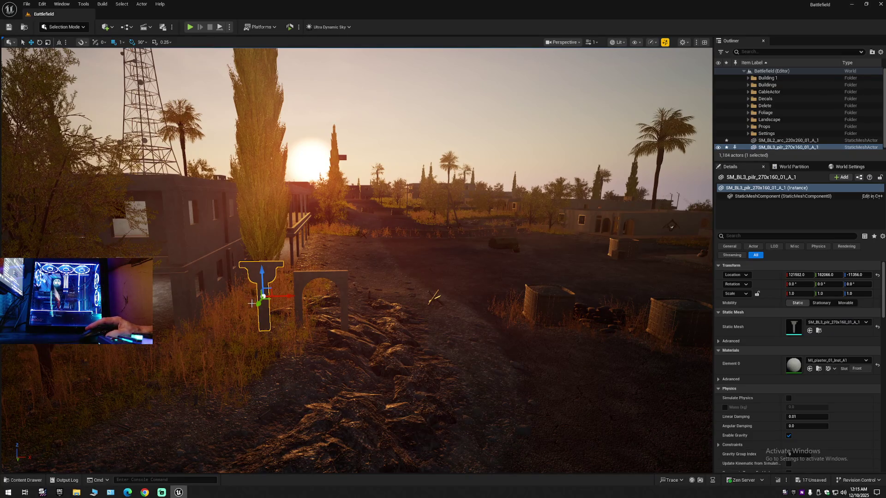
# - Place the Building_04 ladder SM_BL4_ladr_01_A_1 on the ground near the arch
pyautogui.click(23, 480)
pyautogui.click(42, 416)
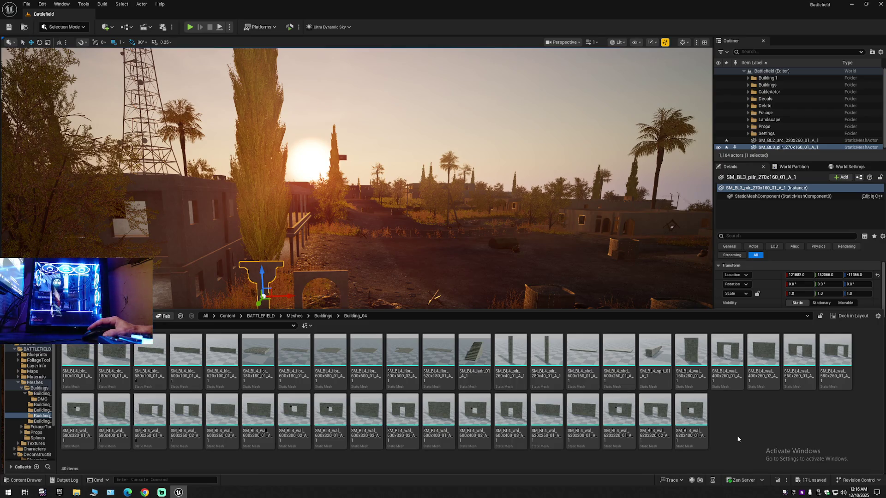
pyautogui.click(471, 351)
pyautogui.moveTo(468, 346)
pyautogui.mouseDown()
pyautogui.moveTo(453, 289)
pyautogui.moveTo(431, 280)
pyautogui.mouseUp()
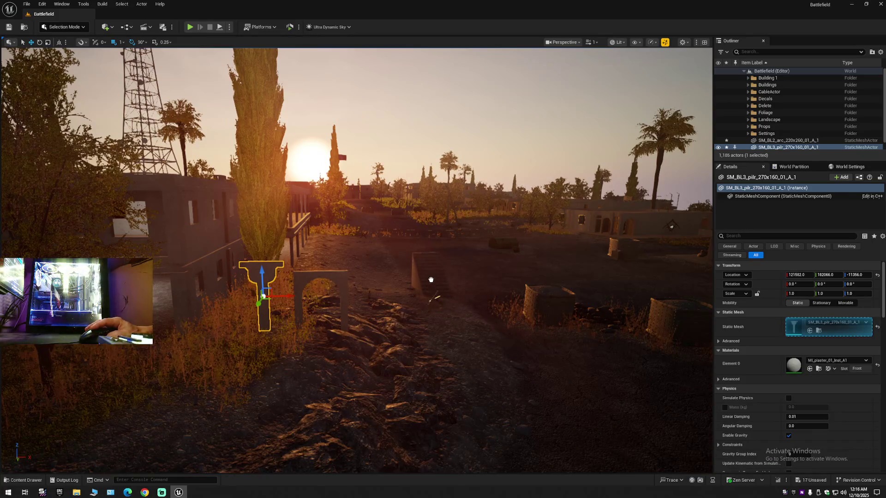
# - Place the Building_05 ladder SM_BL5_ladr_240x160_01_A_1, bringing the level to 1,106 actors
pyautogui.click(23, 481)
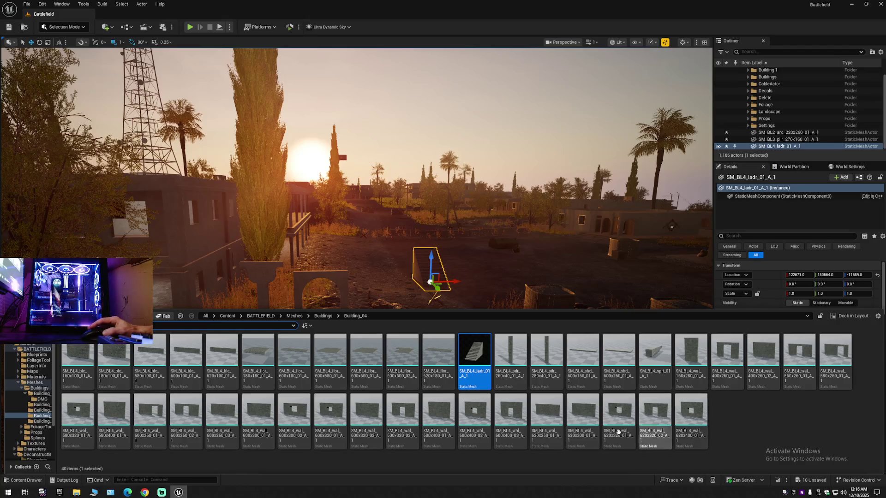
pyautogui.press('Down')
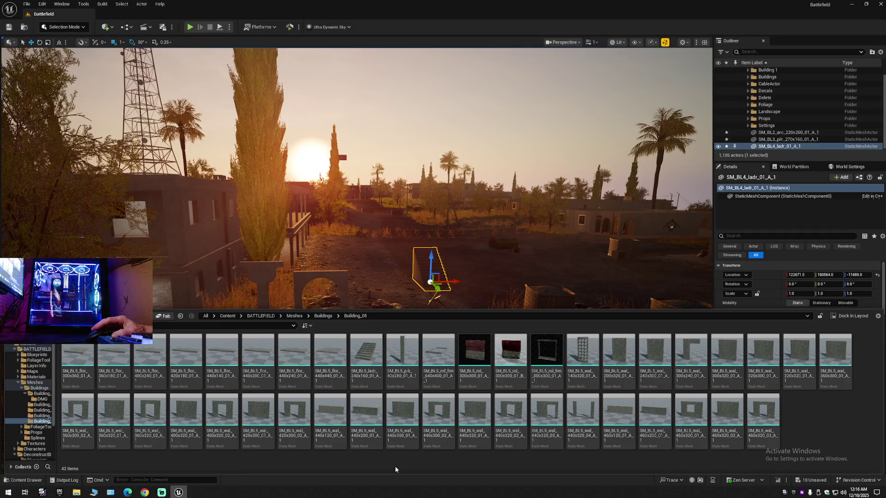
pyautogui.moveTo(367, 360); pyautogui.dragTo(482, 274)
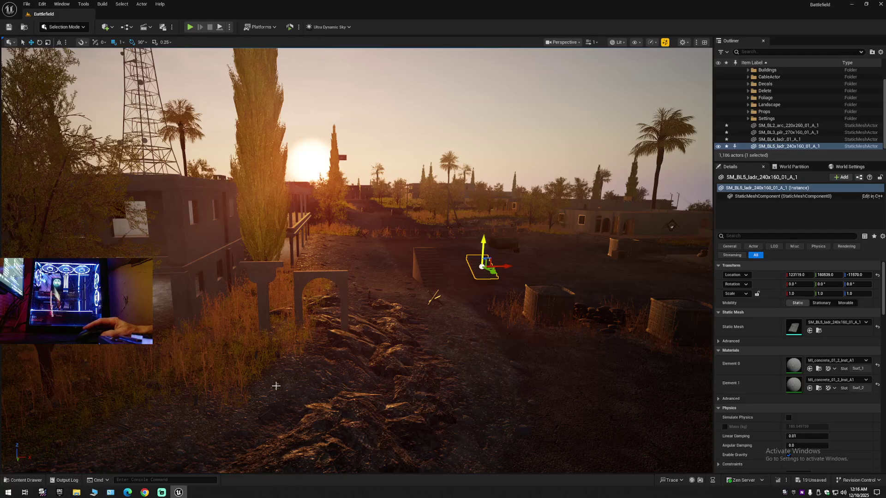
pyautogui.click(40, 479)
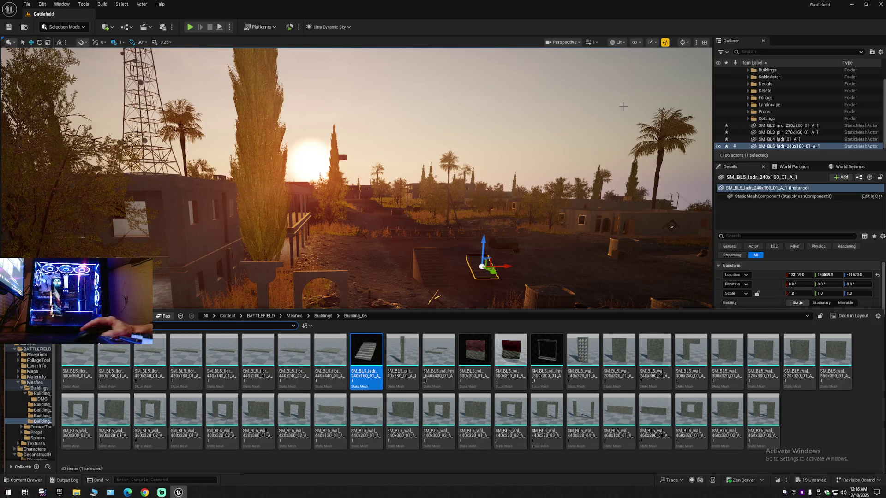
pyautogui.click(881, 53)
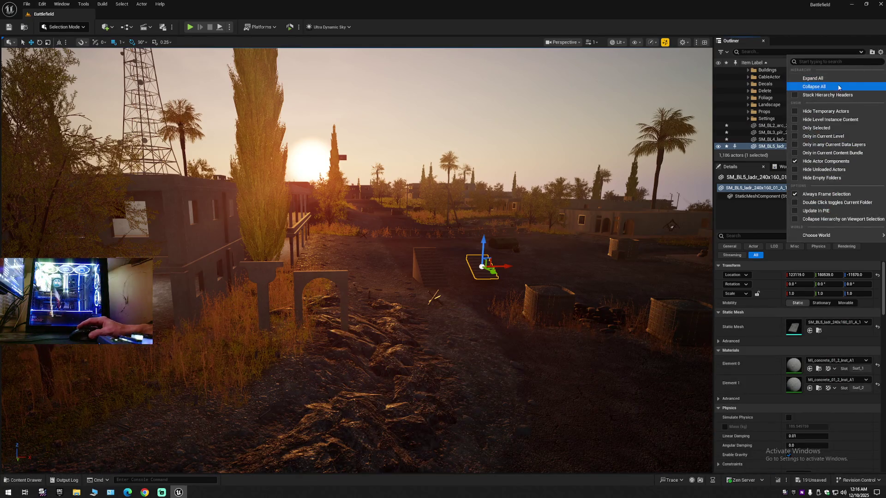
# - Collapse the Outliner, clear the selection and fly toward the building
pyautogui.click(839, 87)
pyautogui.press('Escape')
pyautogui.moveTo(396, 213)
pyautogui.mouseDown()
pyautogui.moveTo(378, 102)
pyautogui.moveTo(351, 120)
pyautogui.moveTo(500, 259)
pyautogui.moveTo(595, 282)
pyautogui.moveTo(490, 288)
pyautogui.mouseUp()
pyautogui.scroll(-1, 355, 115)
# - Move the arch into the orange wall over the left window, at 121088, 181964, -11082
pyautogui.click(491, 288)
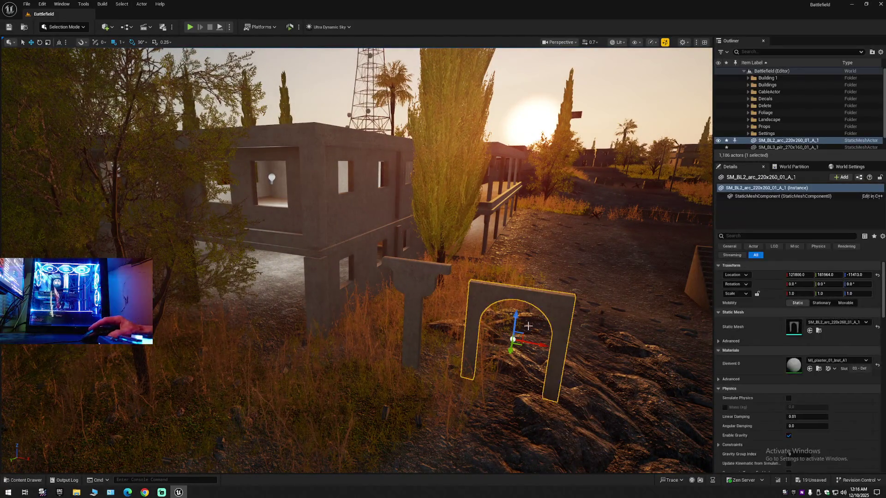
pyautogui.moveTo(536, 345)
pyautogui.mouseDown()
pyautogui.moveTo(274, 282)
pyautogui.moveTo(278, 170)
pyautogui.mouseUp()
pyautogui.press('w')
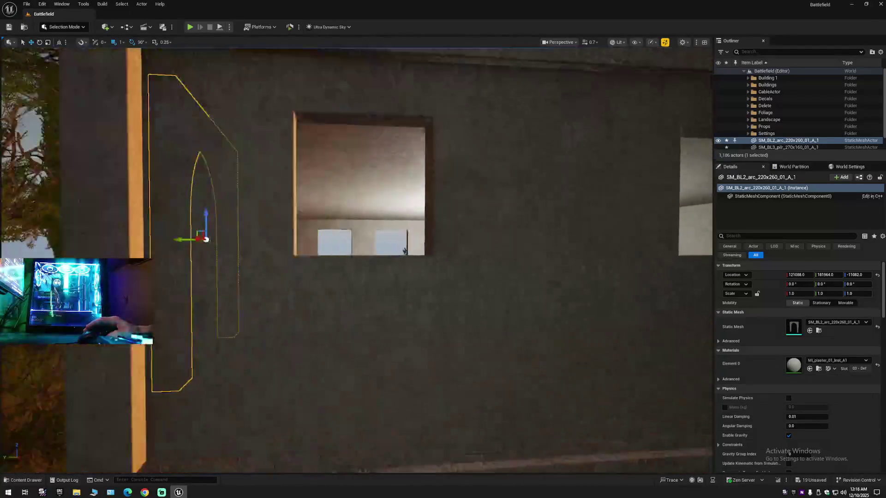
pyautogui.press('s')
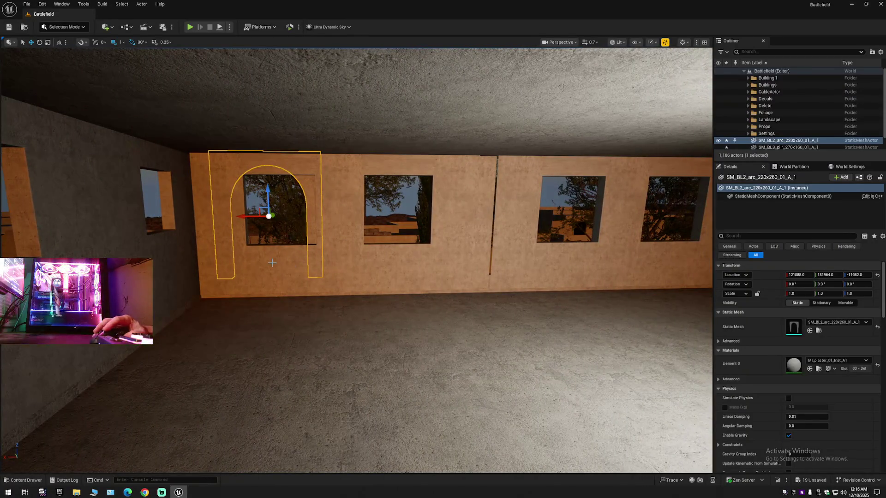
pyautogui.click(270, 269)
# - Delete the twelve wall sections and lintels around the windows on both sides of the arch
pyautogui.keyDown('ctrl'); pyautogui.click(232, 269); pyautogui.keyUp('ctrl')
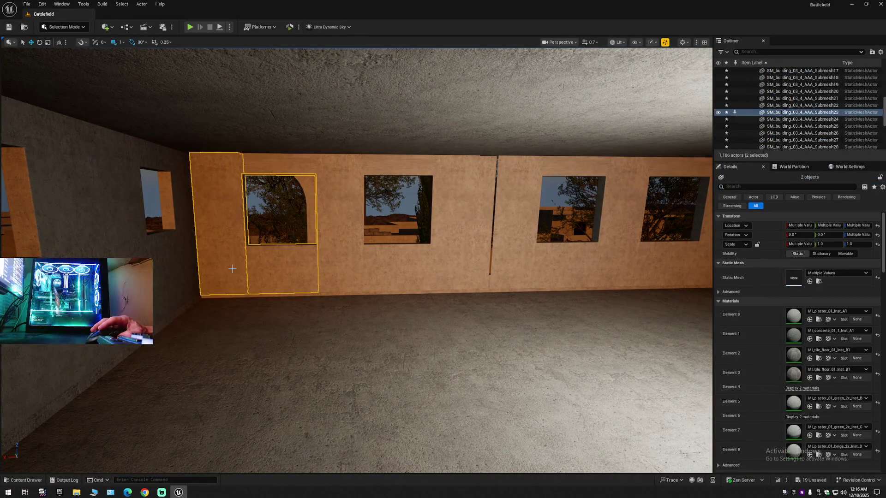
pyautogui.keyDown('ctrl'); pyautogui.click(338, 267); pyautogui.keyUp('ctrl')
pyautogui.keyDown('ctrl'); pyautogui.click(455, 266); pyautogui.keyUp('ctrl')
pyautogui.keyDown('ctrl'); pyautogui.click(414, 267); pyautogui.keyUp('ctrl')
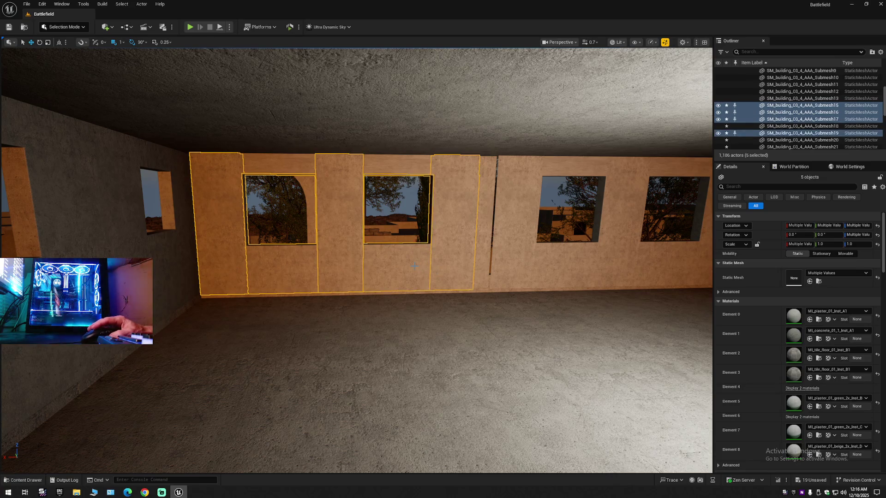
pyautogui.keyDown('ctrl'); pyautogui.click(395, 166); pyautogui.keyUp('ctrl')
pyautogui.keyDown('ctrl'); pyautogui.click(279, 164); pyautogui.keyUp('ctrl')
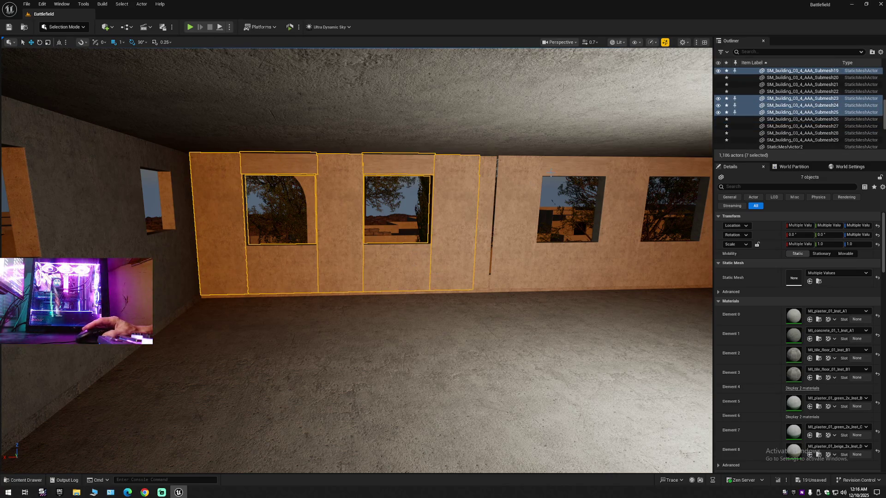
pyautogui.keyDown('ctrl'); pyautogui.click(573, 171); pyautogui.keyUp('ctrl')
pyautogui.keyDown('ctrl'); pyautogui.click(660, 168); pyautogui.keyUp('ctrl')
pyautogui.keyDown('ctrl'); pyautogui.click(614, 189); pyautogui.keyUp('ctrl')
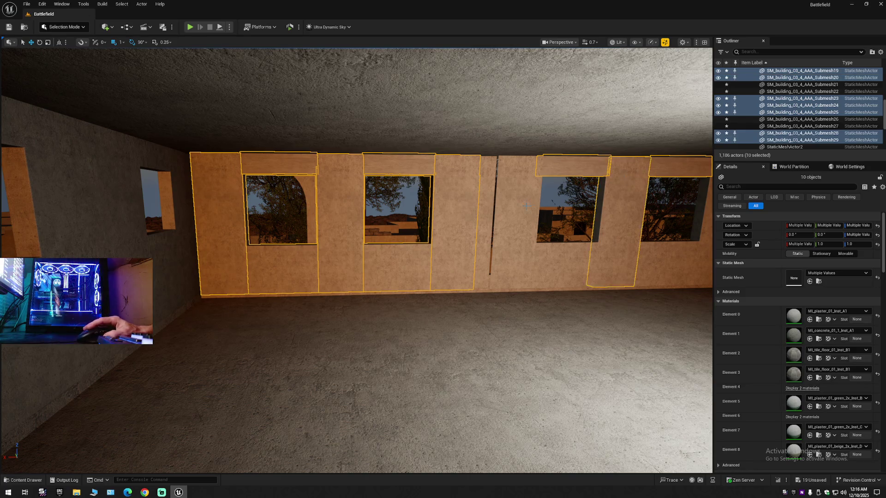
pyautogui.keyDown('ctrl'); pyautogui.click(521, 198); pyautogui.keyUp('ctrl')
pyautogui.keyDown('ctrl'); pyautogui.click(661, 256); pyautogui.keyUp('ctrl')
pyautogui.scroll(-4, 680, 262)
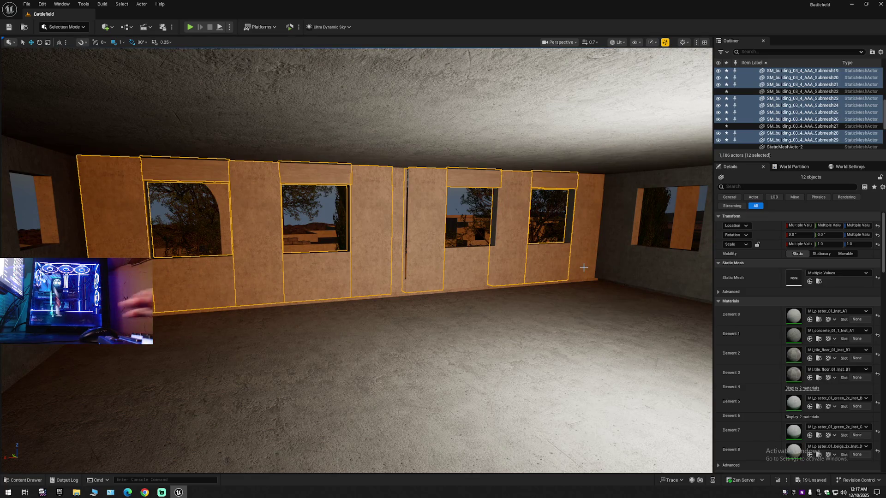
pyautogui.press('Delete')
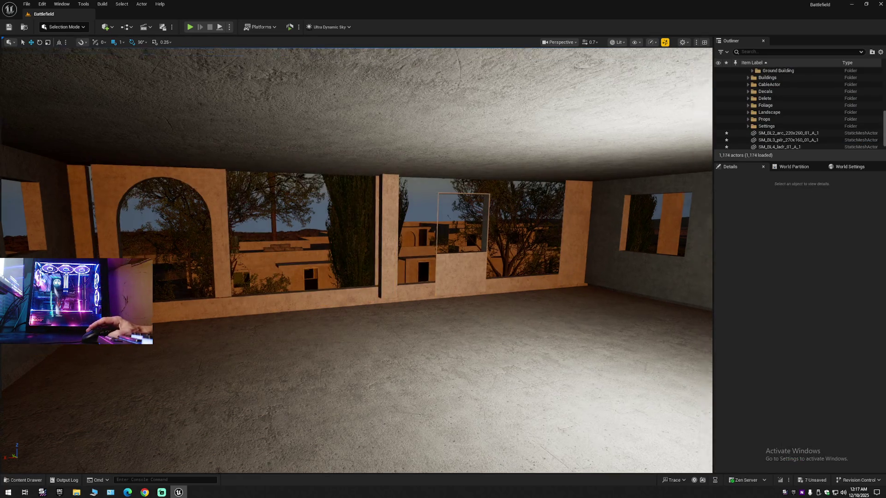
# - Delete the right wall pillar and the remaining window wall piece
pyautogui.scroll(5, 502, 290)
pyautogui.click(531, 286)
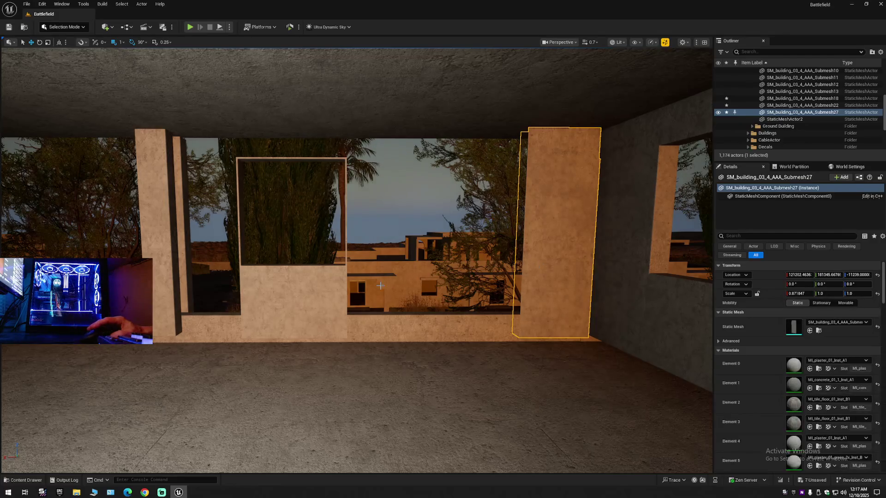
pyautogui.keyDown('ctrl'); pyautogui.click(330, 305); pyautogui.keyUp('ctrl')
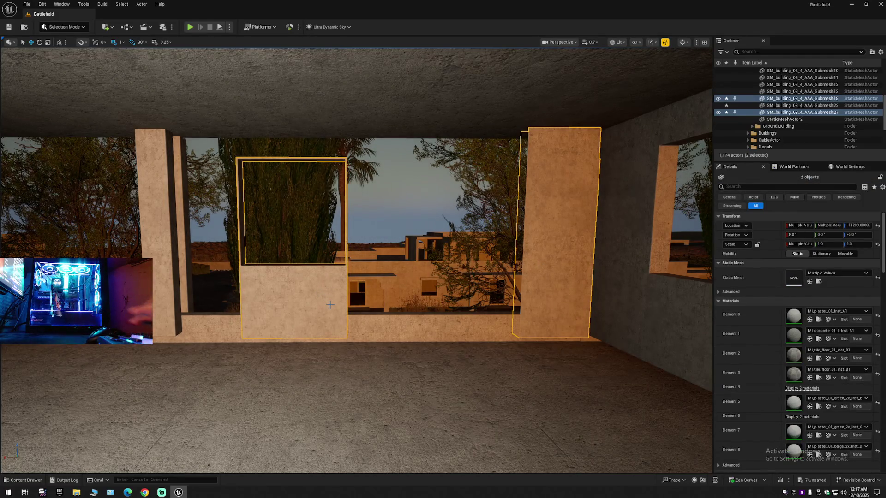
pyautogui.press('Delete')
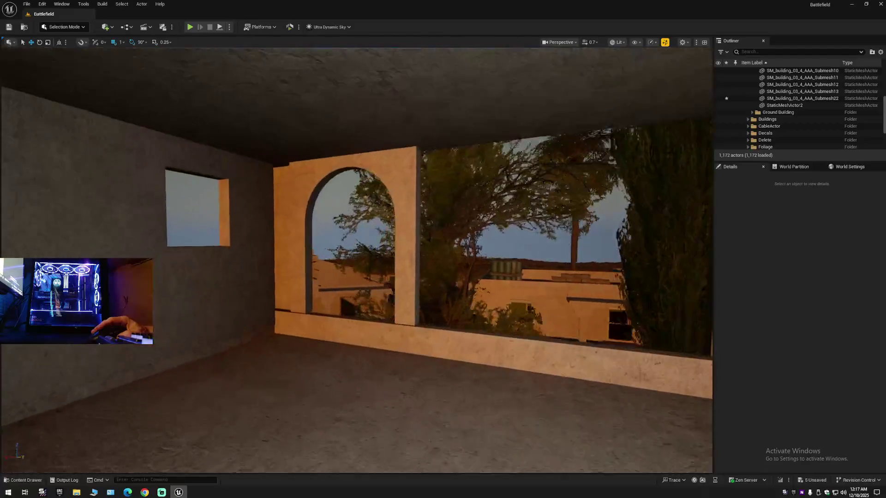
# - Select the arch mesh SM_BL2_arc_220x260_01_A_1 and bring the view close to its pillar
pyautogui.press('a')
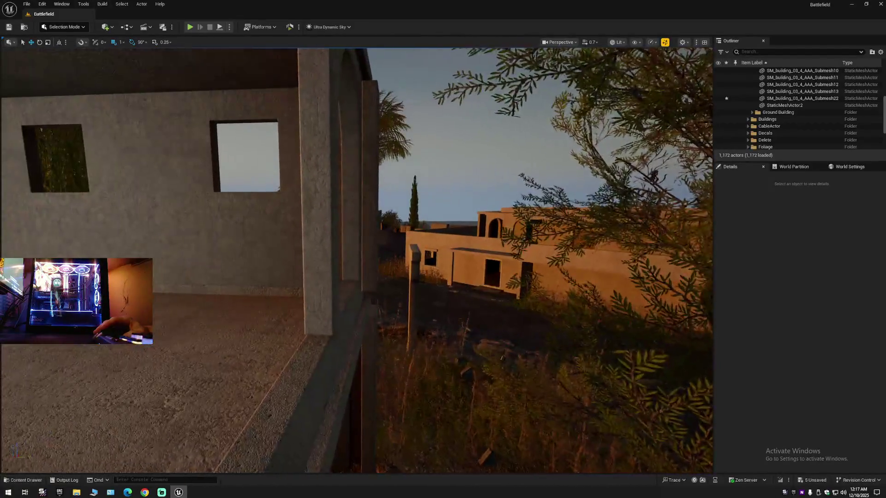
pyautogui.scroll(-2, 355, 347)
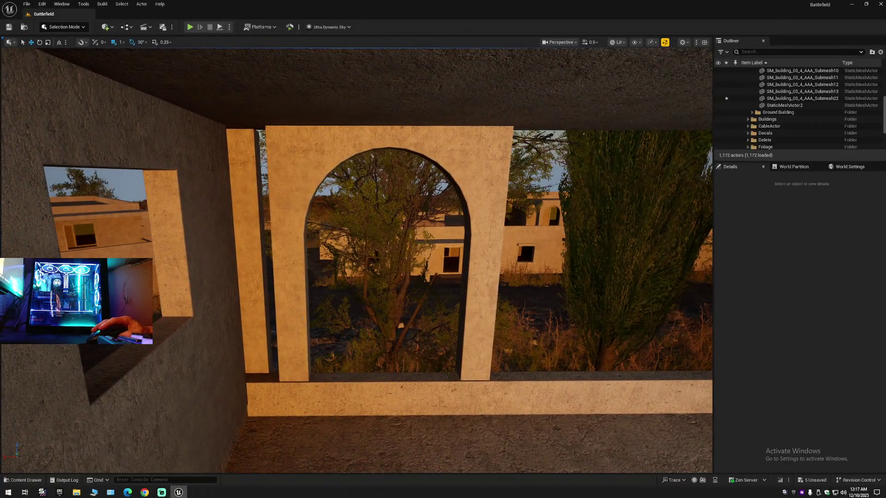
pyautogui.click(306, 308)
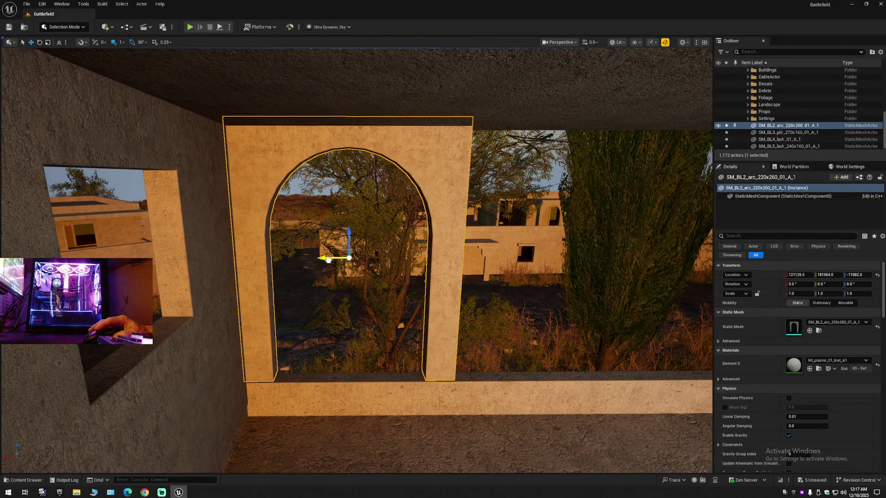
pyautogui.scroll(-1, 328, 259)
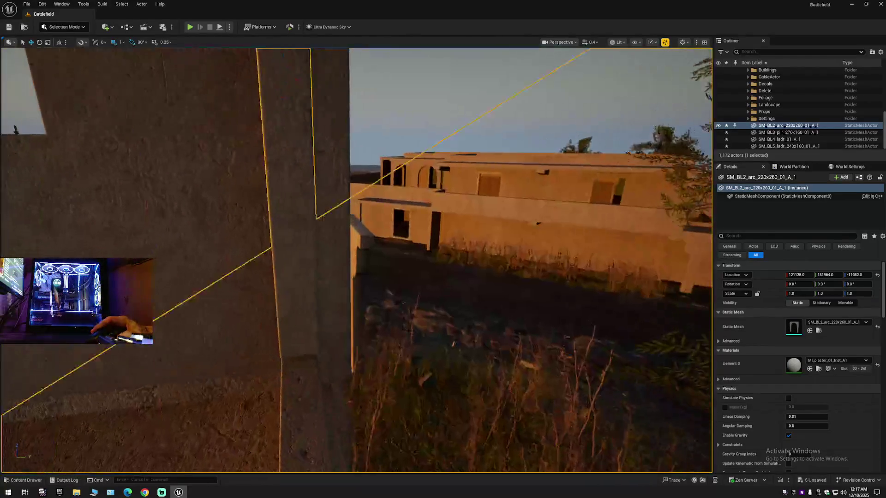
pyautogui.scroll(-2, 356, 260)
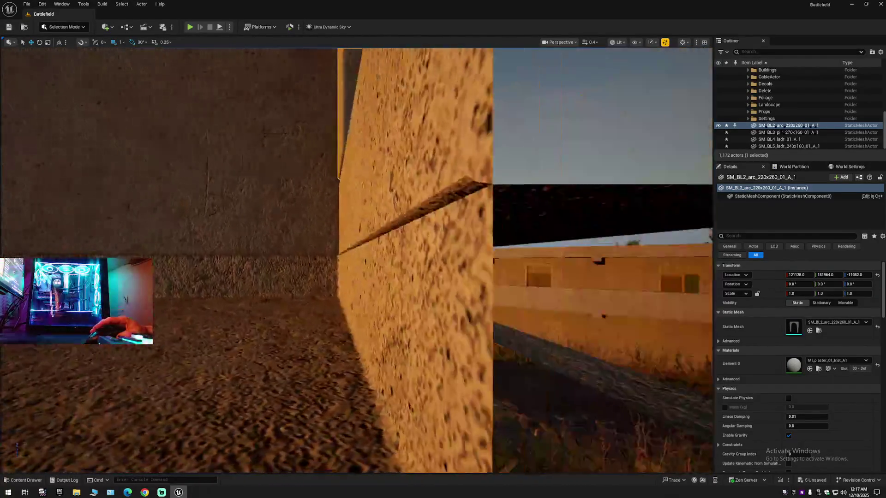
pyautogui.press('w')
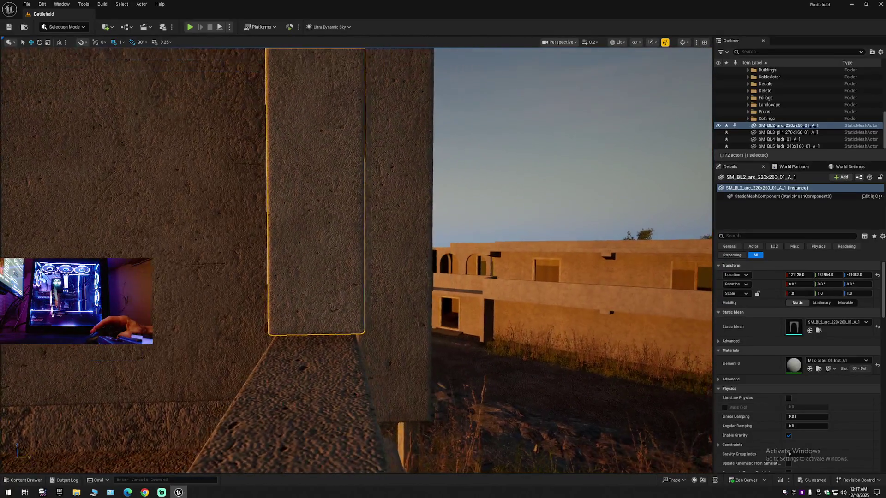
pyautogui.press('w')
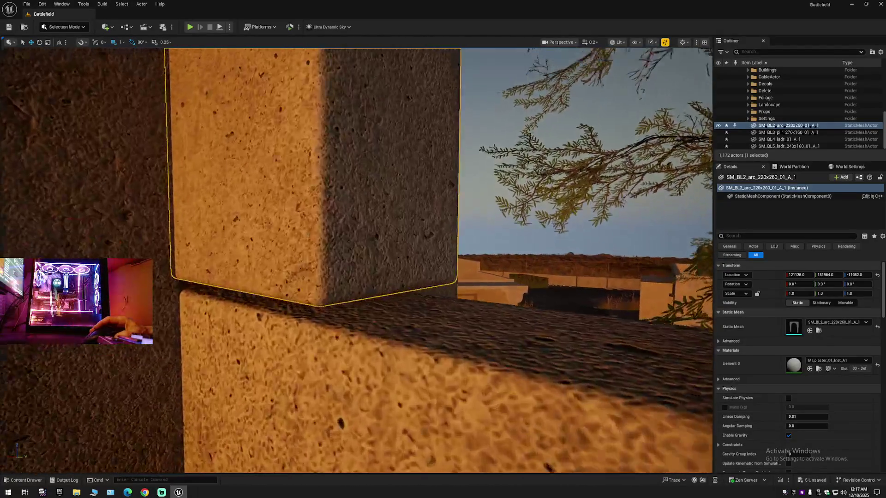
pyautogui.press('s')
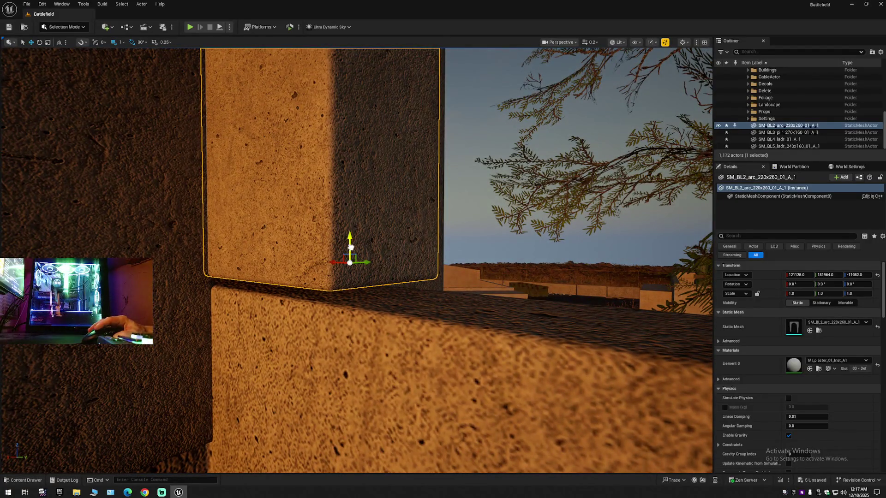
# - Lower the arch onto the ledge and shift it along the wall to about 121125, 181963.5, -11084
pyautogui.moveTo(353, 261); pyautogui.dragTo(386, 283)
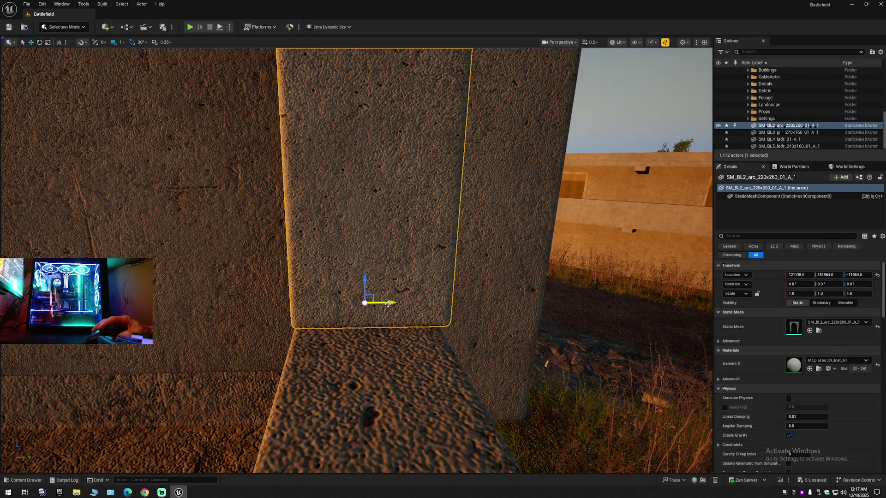
pyautogui.moveTo(383, 305); pyautogui.dragTo(386, 305)
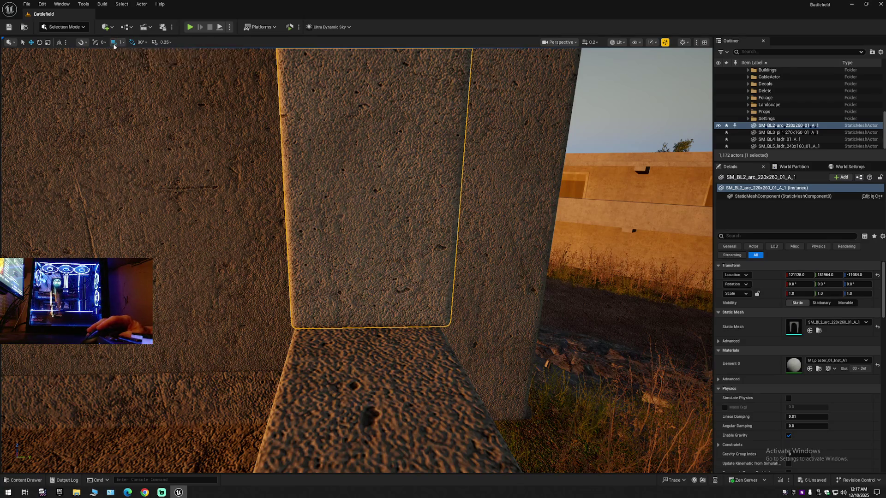
pyautogui.moveTo(395, 311); pyautogui.dragTo(392, 312)
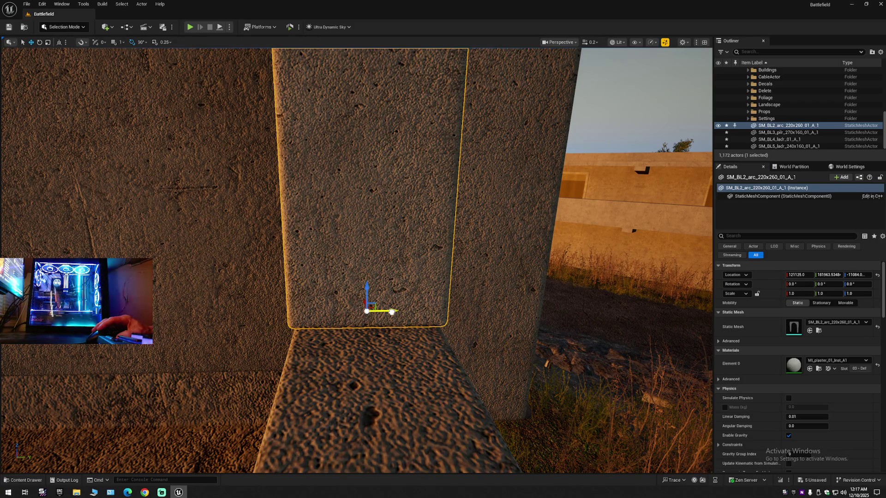